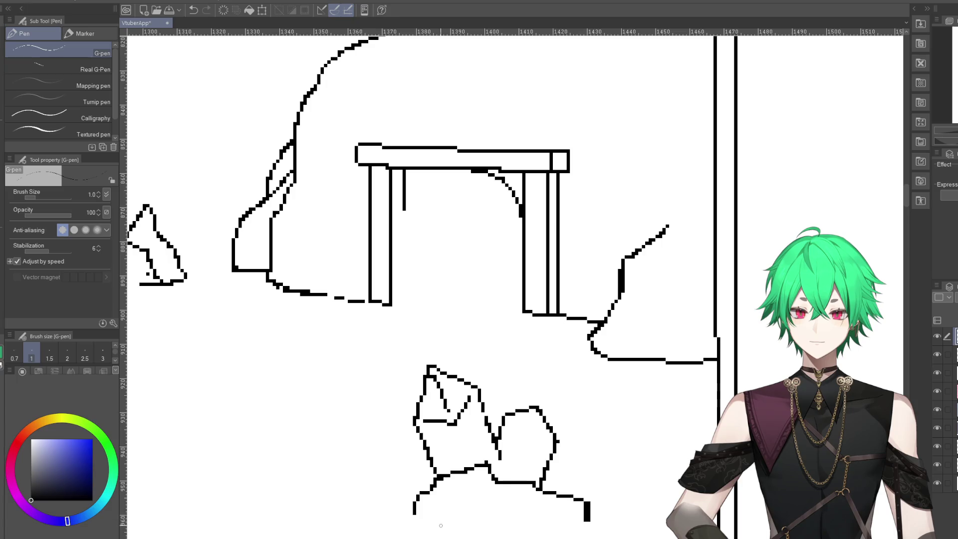
# Draw a horizontal G-pen line under the lower rock cluster to close its base
pyautogui.moveTo(410, 519)
pyautogui.mouseDown()
pyautogui.moveTo(514, 536)
pyautogui.moveTo(584, 521)
pyautogui.mouseUp()
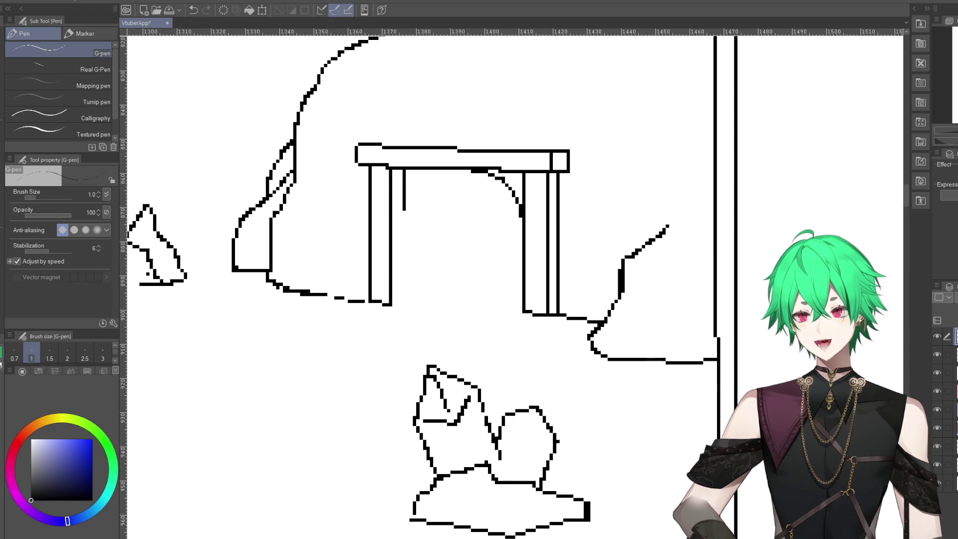
# Erase the stray diagonal line in the left rock and redraw it as a crystal facet
pyautogui.press('e')
pyautogui.moveTo(471, 397); pyautogui.dragTo(456, 425)
pyautogui.press('p')
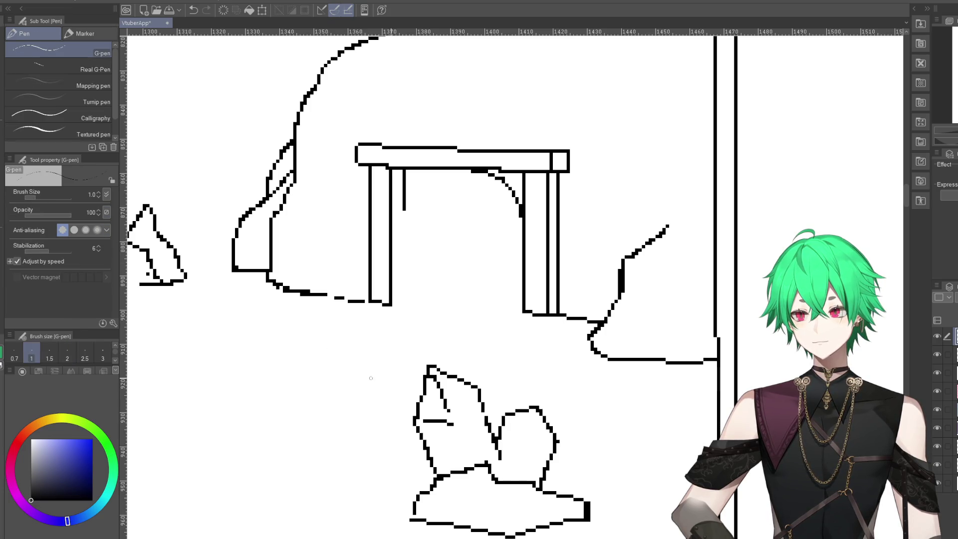
pyautogui.moveTo(457, 422); pyautogui.dragTo(474, 399)
# Add facet lines running down the left and right crystals
pyautogui.moveTo(457, 432)
pyautogui.mouseDown()
pyautogui.moveTo(472, 465)
pyautogui.moveTo(515, 481)
pyautogui.mouseUp()
pyautogui.moveTo(510, 421)
pyautogui.mouseDown()
pyautogui.moveTo(525, 438)
pyautogui.moveTo(549, 438)
pyautogui.moveTo(530, 430)
pyautogui.mouseUp()
pyautogui.scroll(-5, 530, 430)
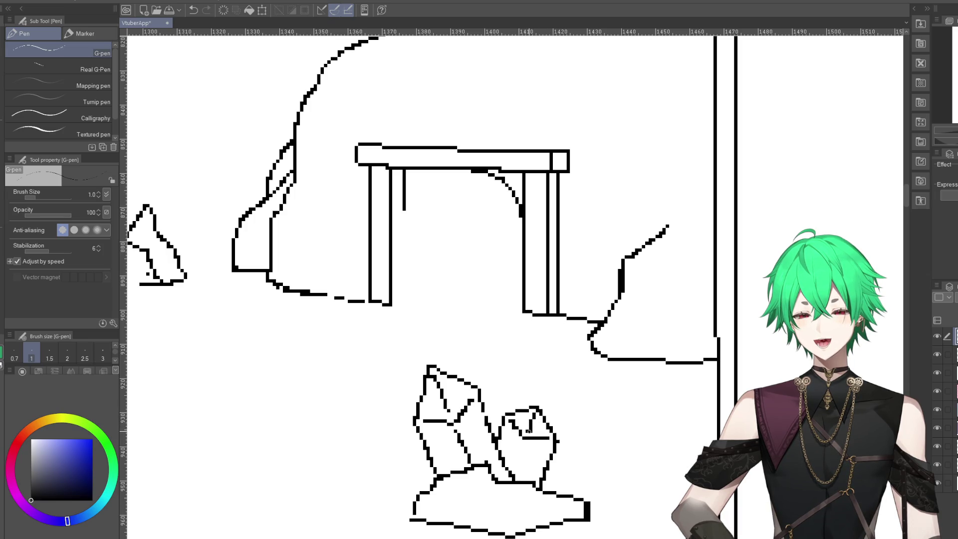
pyautogui.scroll(6, 541, 442)
pyautogui.moveTo(491, 432); pyautogui.dragTo(474, 468)
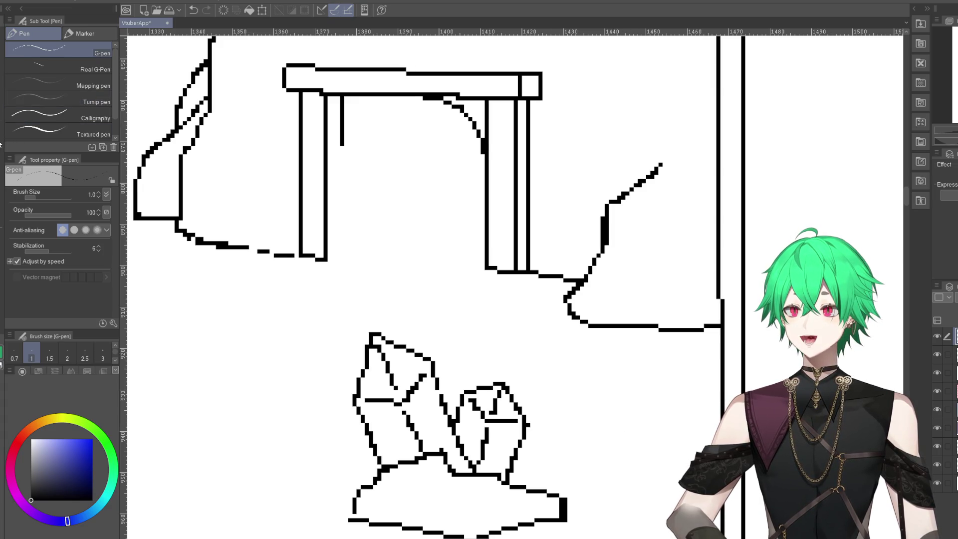
# Thicken the lower-right corner of the crystal base outline with G-pen pixels
pyautogui.moveTo(559, 501)
pyautogui.mouseDown()
pyautogui.moveTo(573, 507)
pyautogui.moveTo(567, 513)
pyautogui.mouseUp()
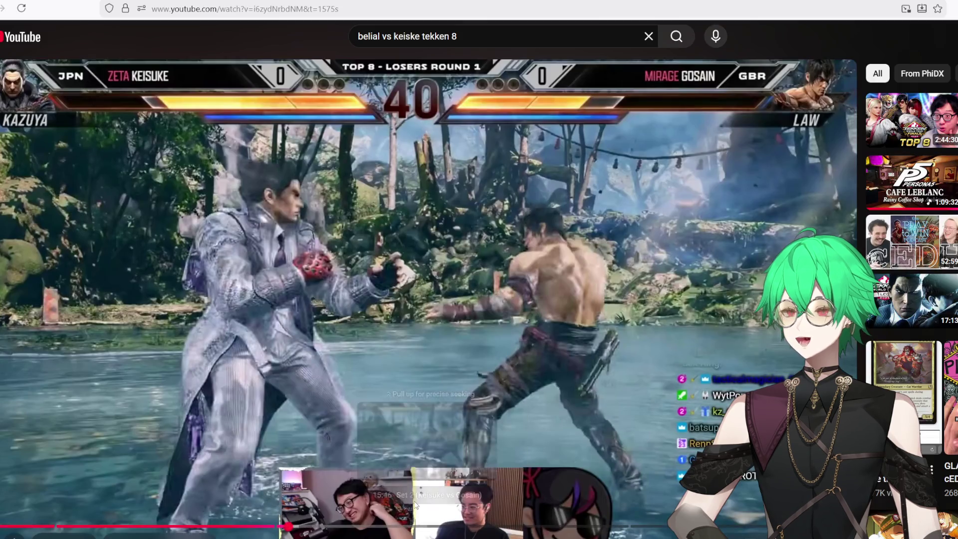
# Jump the Tekken 8 video back near its start and resume playback
pyautogui.click(57, 527)
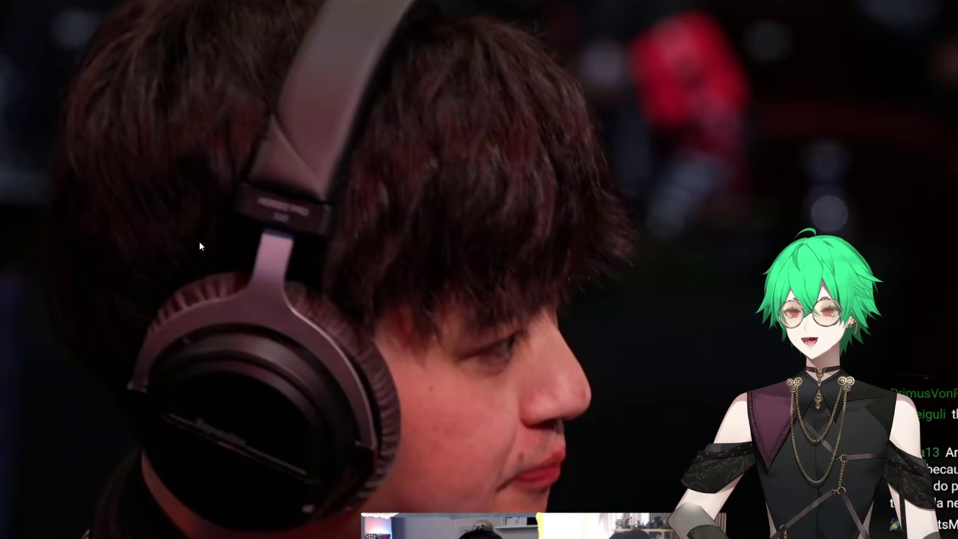
pyautogui.click(164, 240)
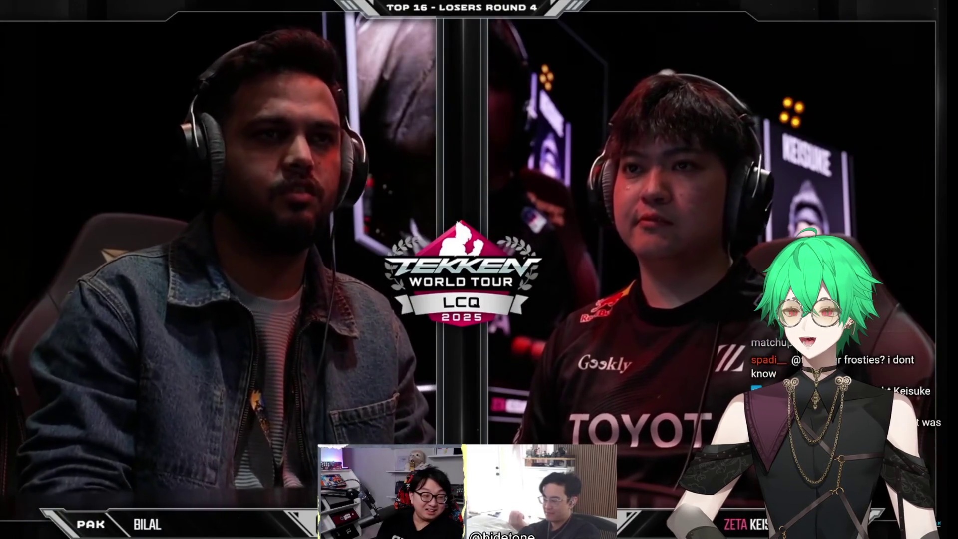
# Seek through the match: 5:16, ahead to 8:52 and 9:11, back to 8:23 and 6:31
pyautogui.moveTo(40, 31)
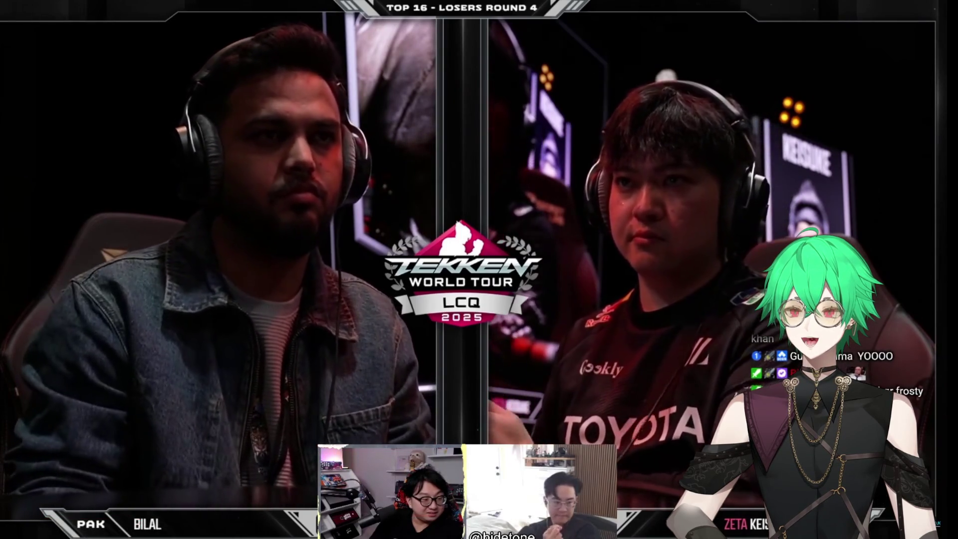
pyautogui.moveTo(142, 517); pyautogui.dragTo(163, 519)
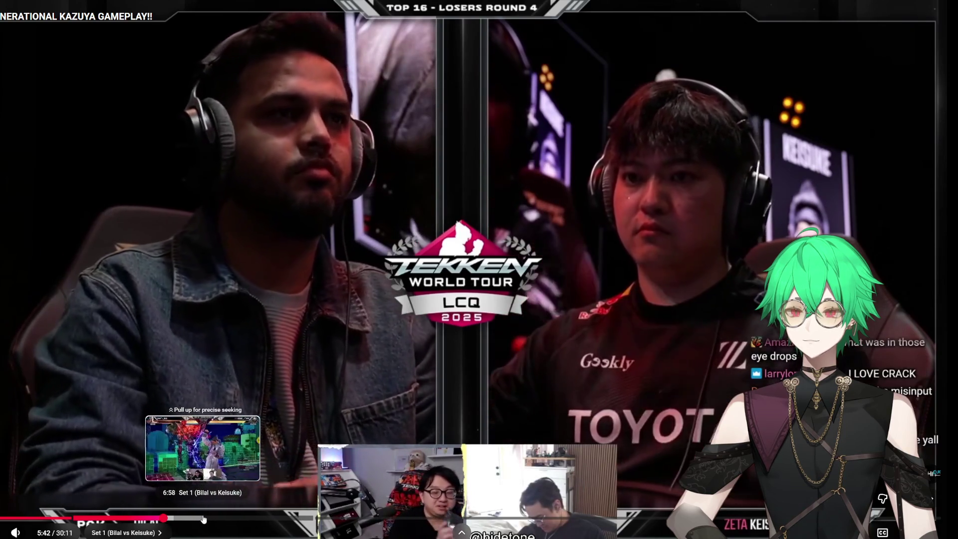
pyautogui.click(188, 519)
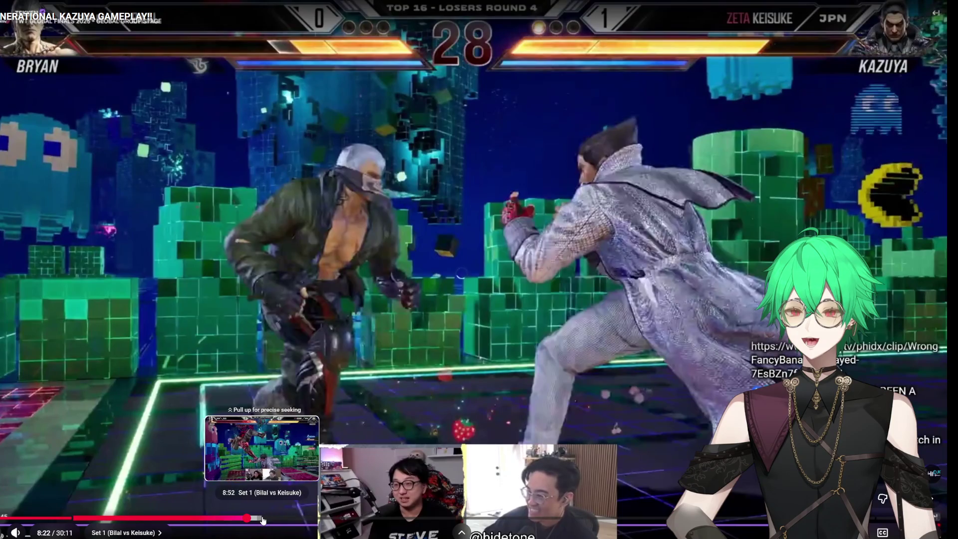
pyautogui.click(263, 521)
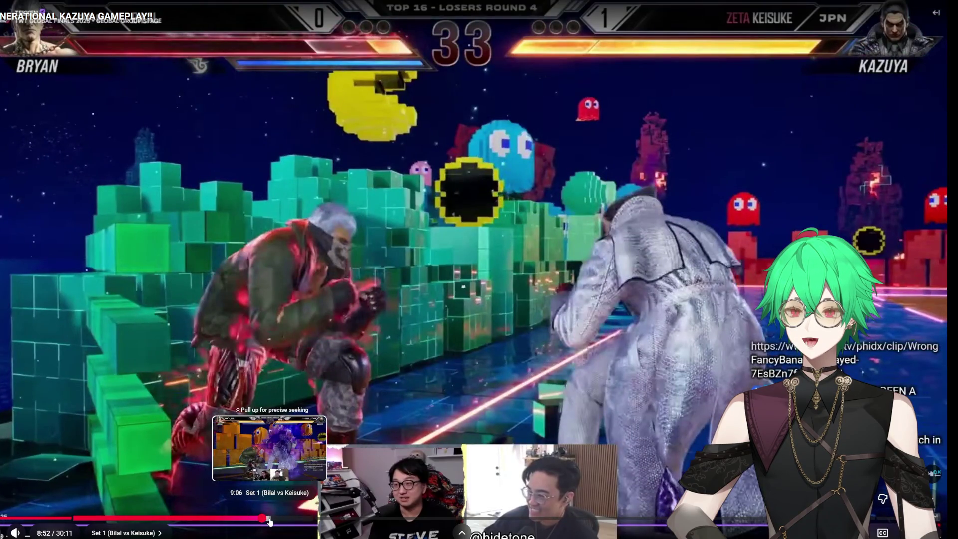
pyautogui.click(269, 520)
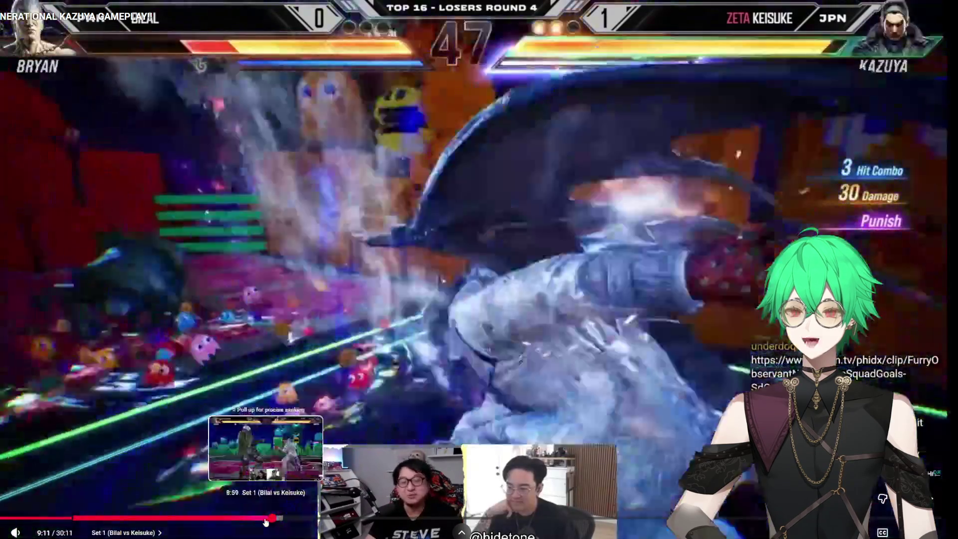
pyautogui.click(259, 520)
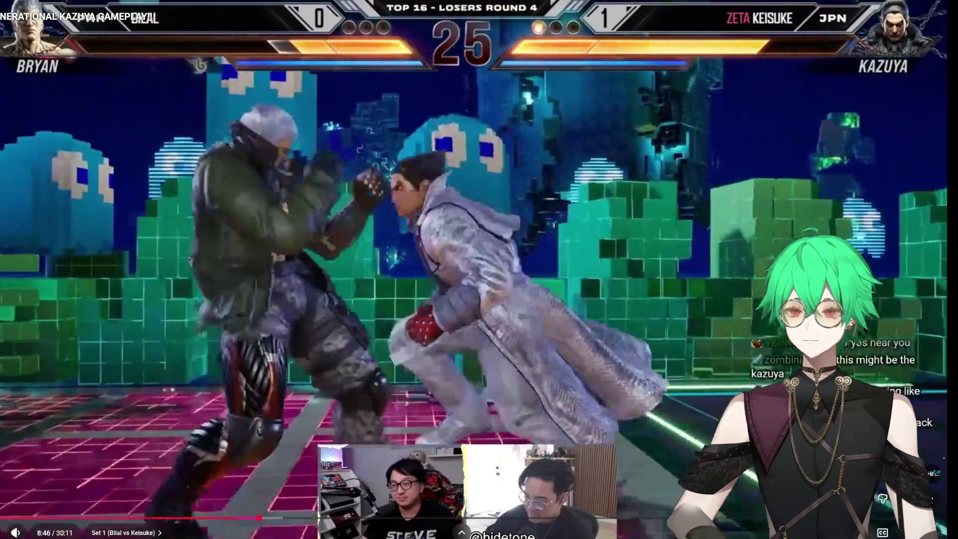
pyautogui.click(252, 521)
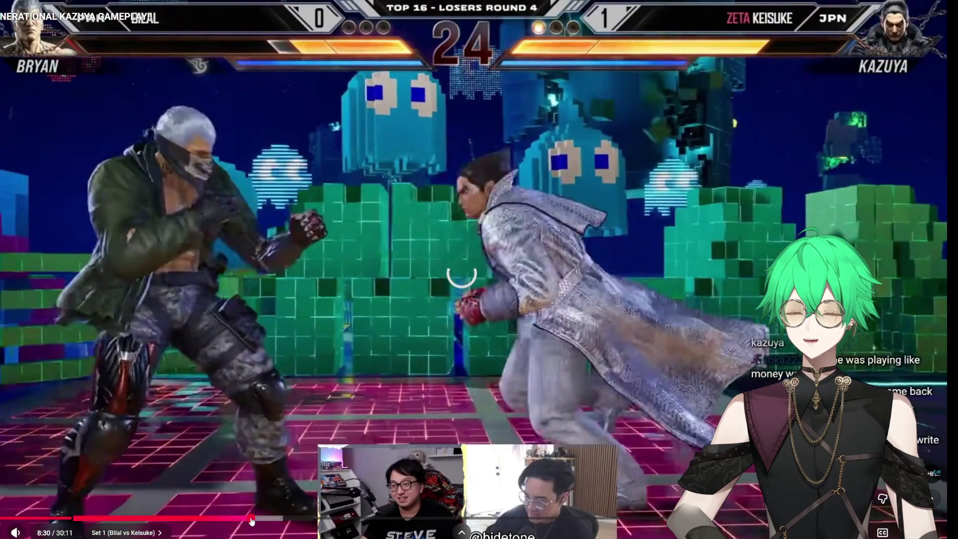
pyautogui.click(248, 520)
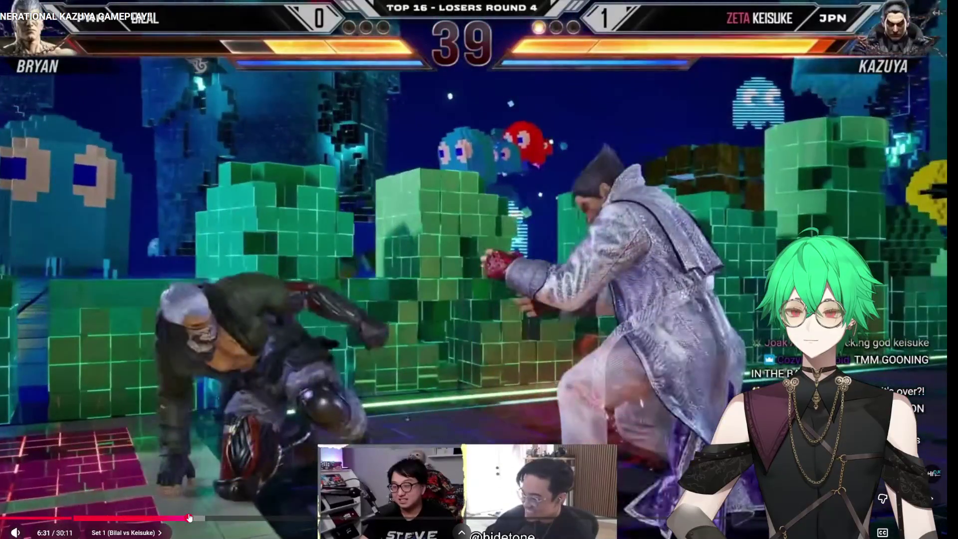
pyautogui.click(190, 518)
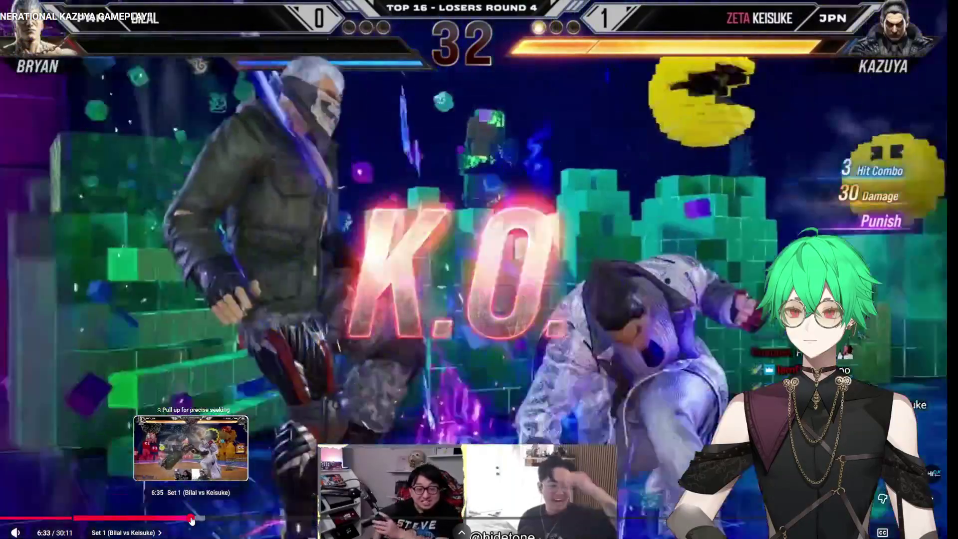
pyautogui.click(191, 518)
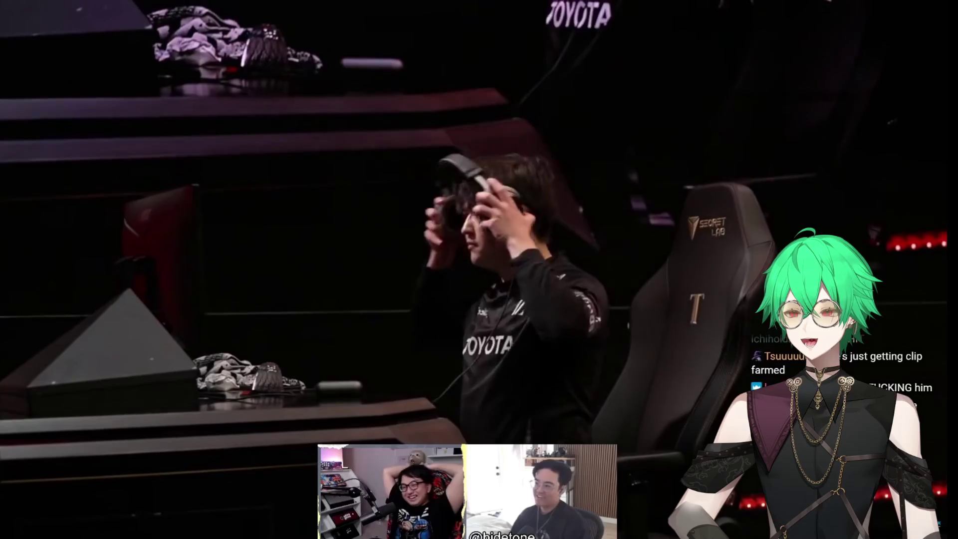
# Pause the tournament match video
pyautogui.moveTo(463, 210)
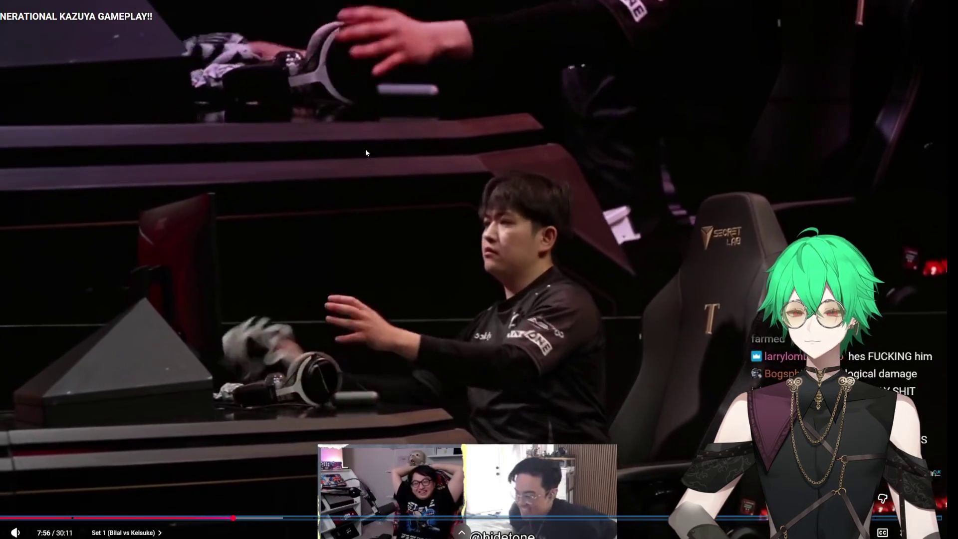
pyautogui.click(450, 190)
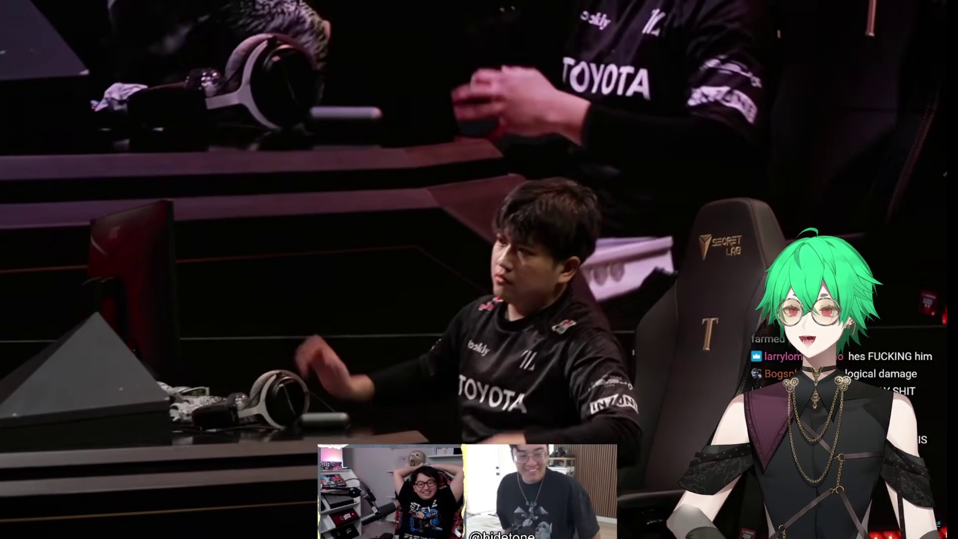
pyautogui.moveTo(455, 378)
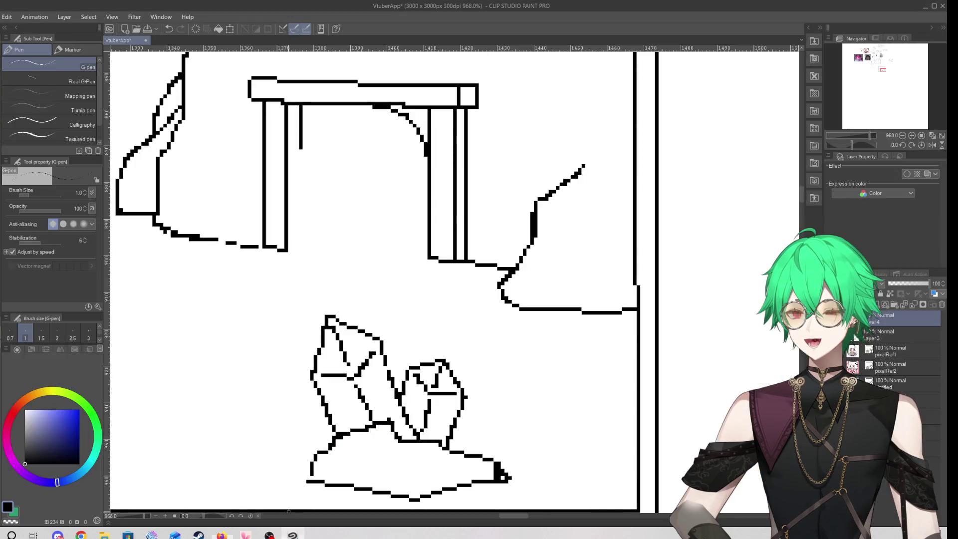
# On Layer 3, erase the extra pixels from the thick vertical rock line
pyautogui.scroll(-5, 394, 357)
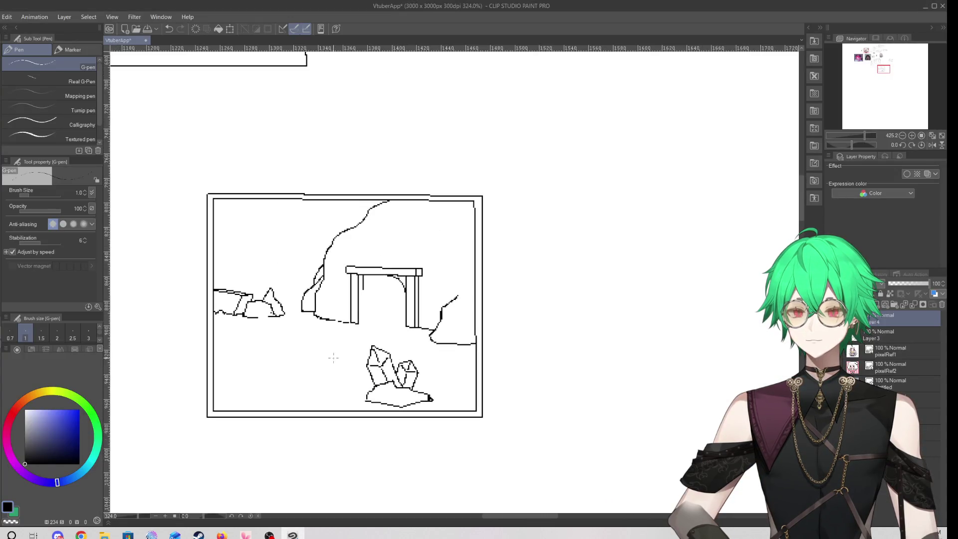
pyautogui.scroll(5, 438, 309)
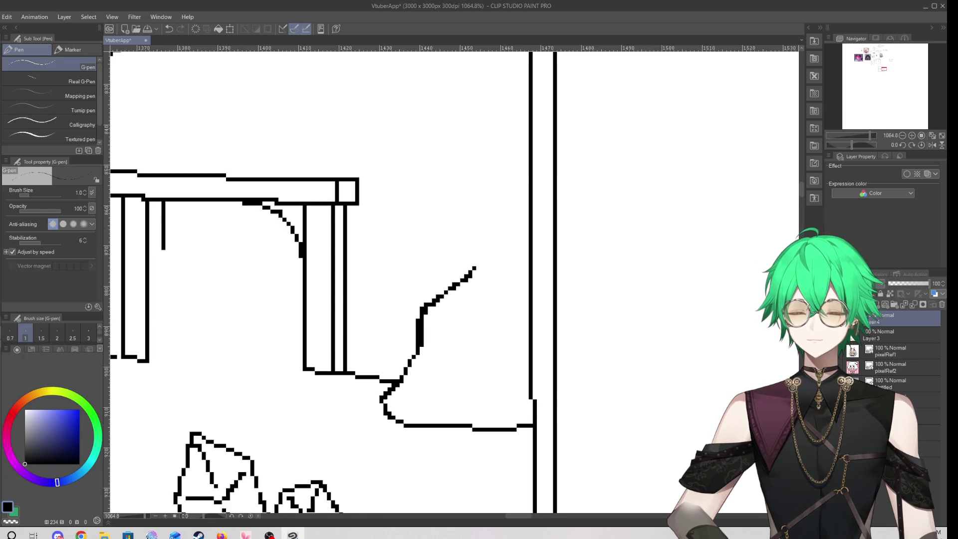
pyautogui.press('e')
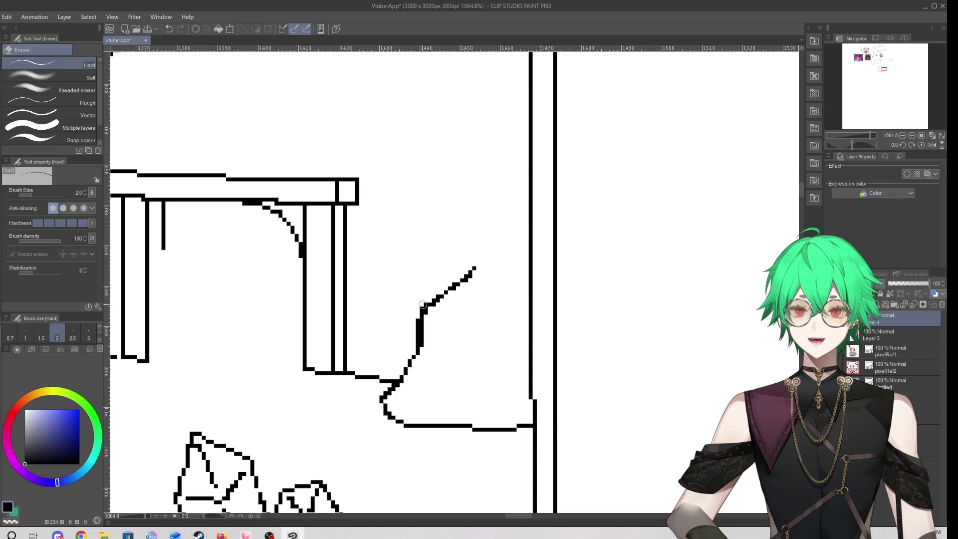
pyautogui.click(874, 333)
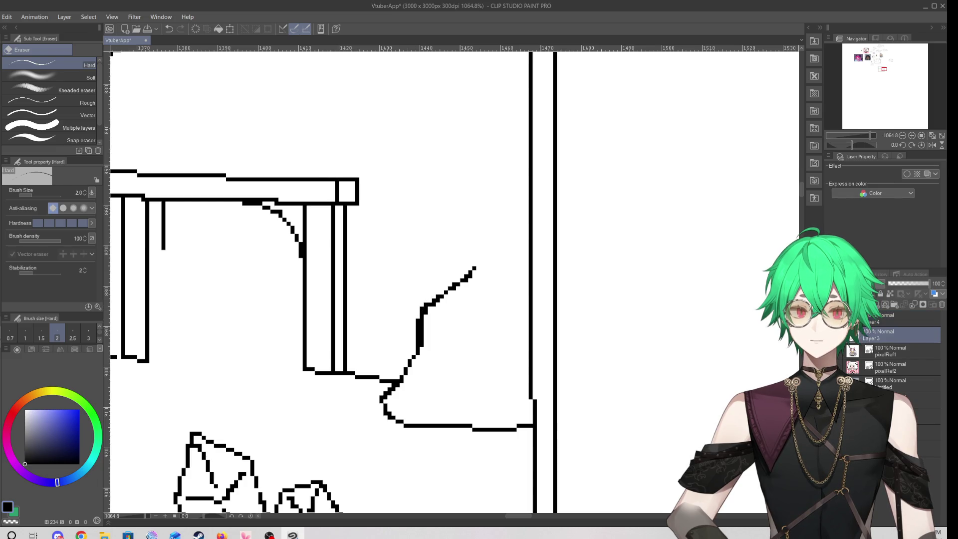
pyautogui.moveTo(426, 352); pyautogui.dragTo(426, 319)
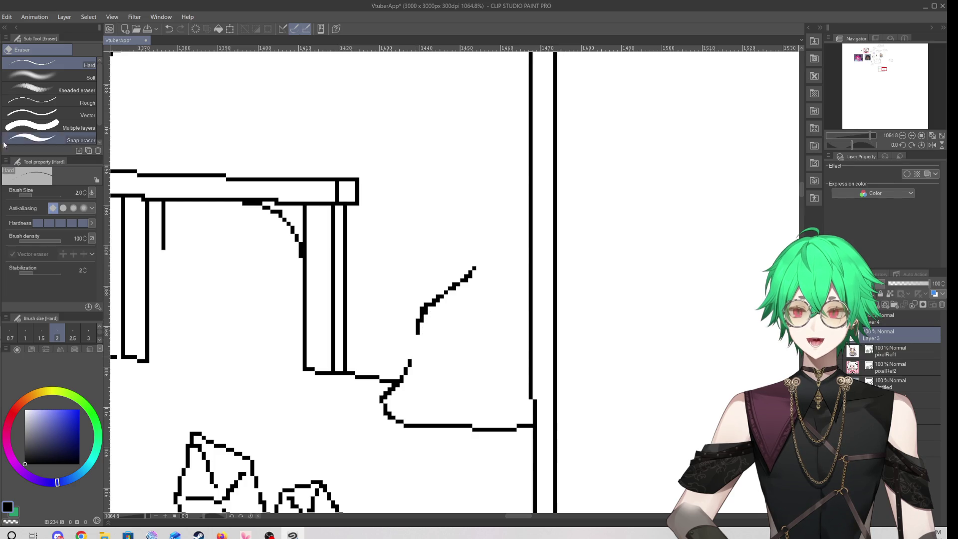
# Extend the right-hand rock line upward so it joins the upper stroke
pyautogui.press('p')
pyautogui.hotkey('alt', ']')
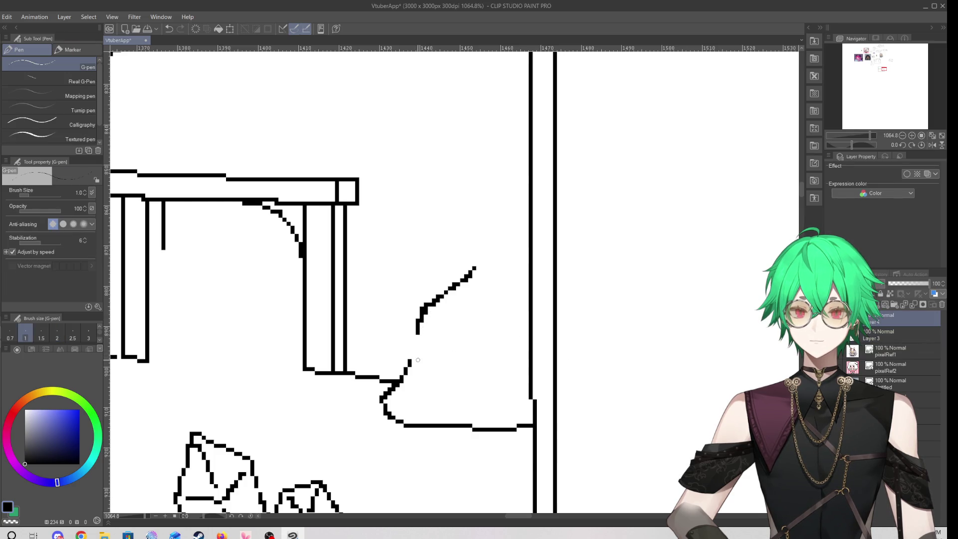
pyautogui.moveTo(410, 359); pyautogui.dragTo(418, 333)
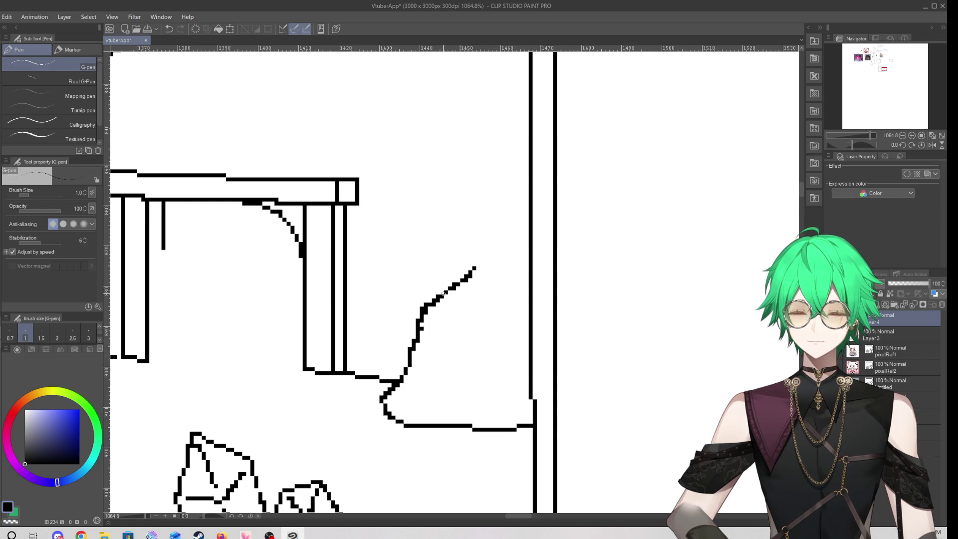
pyautogui.scroll(-5, 444, 293)
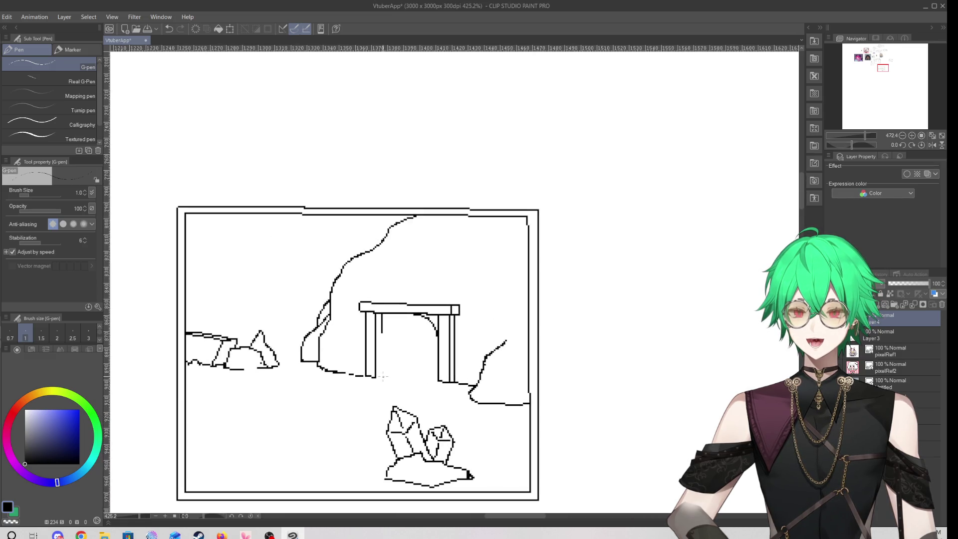
# Erase the stray right tip of the ground line beneath the crystals
pyautogui.scroll(4, 431, 469)
pyautogui.press('e')
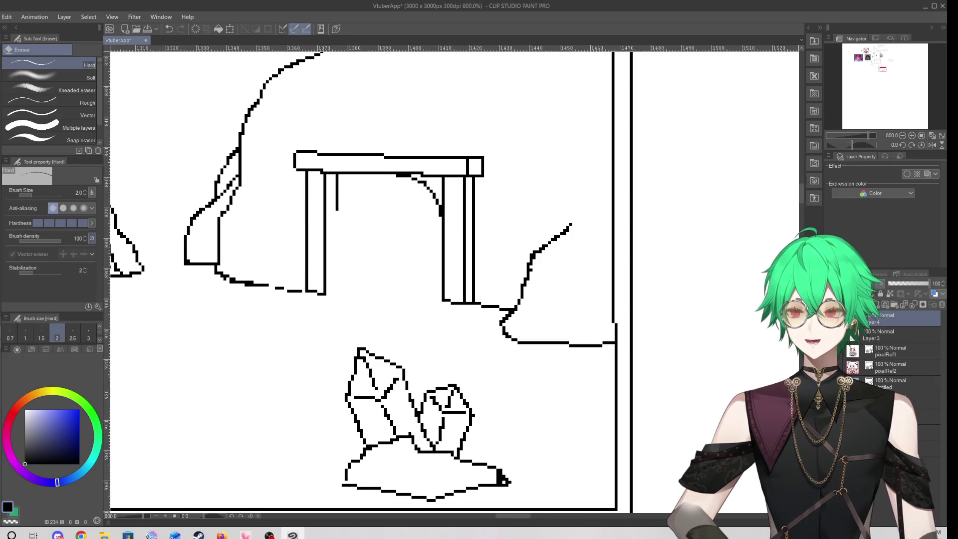
pyautogui.moveTo(509, 483); pyautogui.dragTo(506, 480)
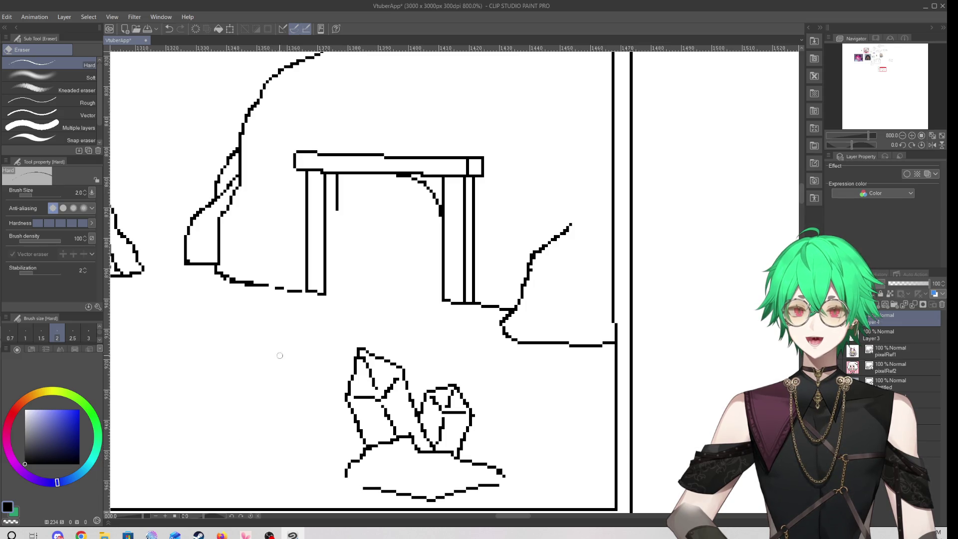
pyautogui.moveTo(497, 481); pyautogui.dragTo(504, 478)
pyautogui.scroll(-5, 518, 472)
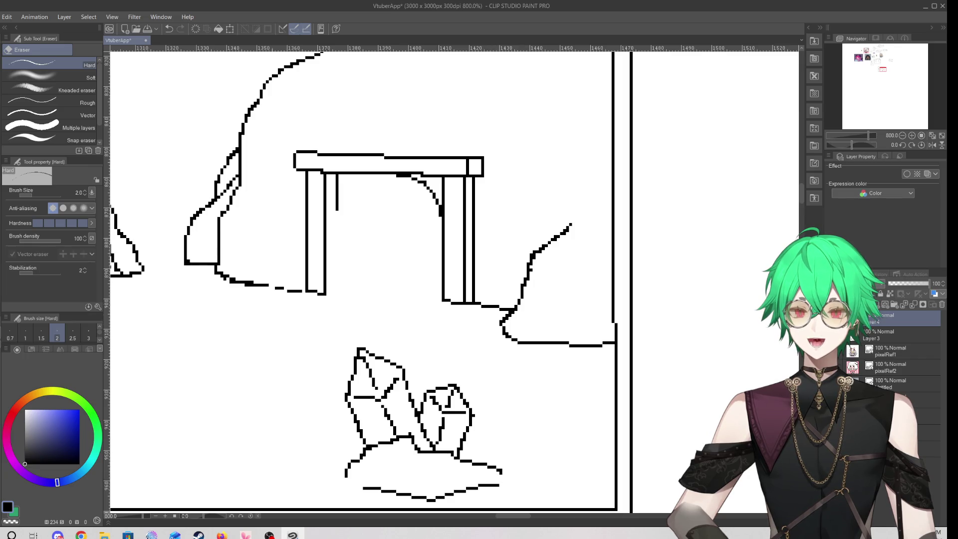
pyautogui.scroll(3, 285, 225)
pyautogui.scroll(-3, 285, 226)
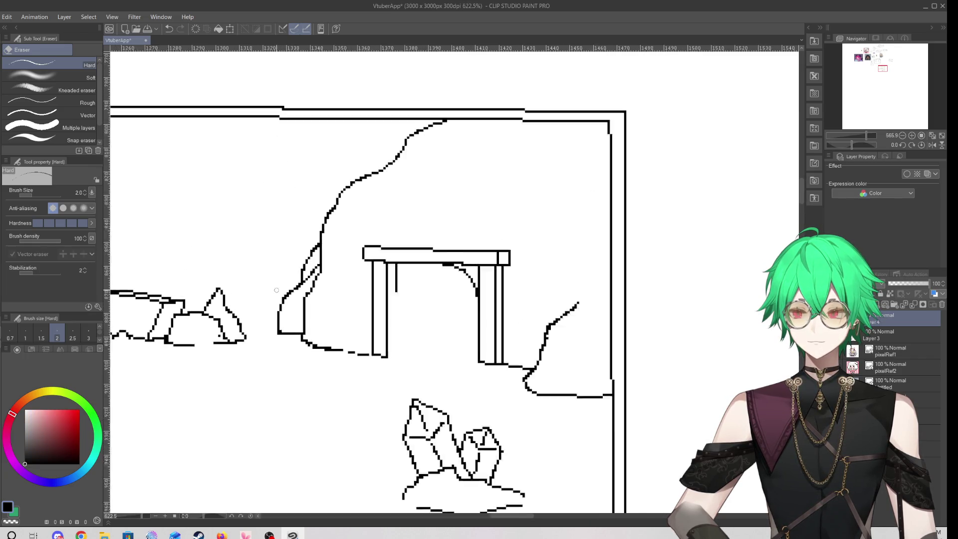
pyautogui.scroll(4, 267, 326)
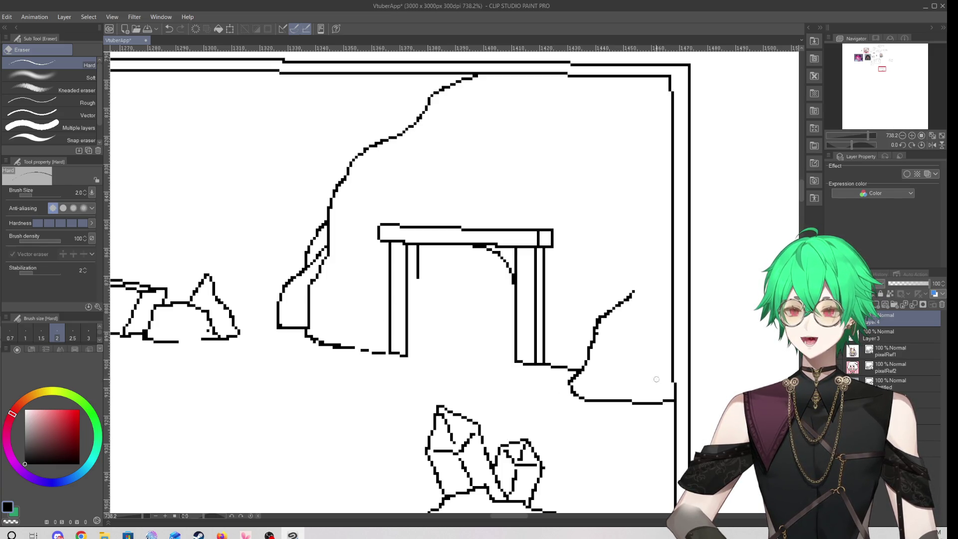
pyautogui.scroll(-1, 757, 354)
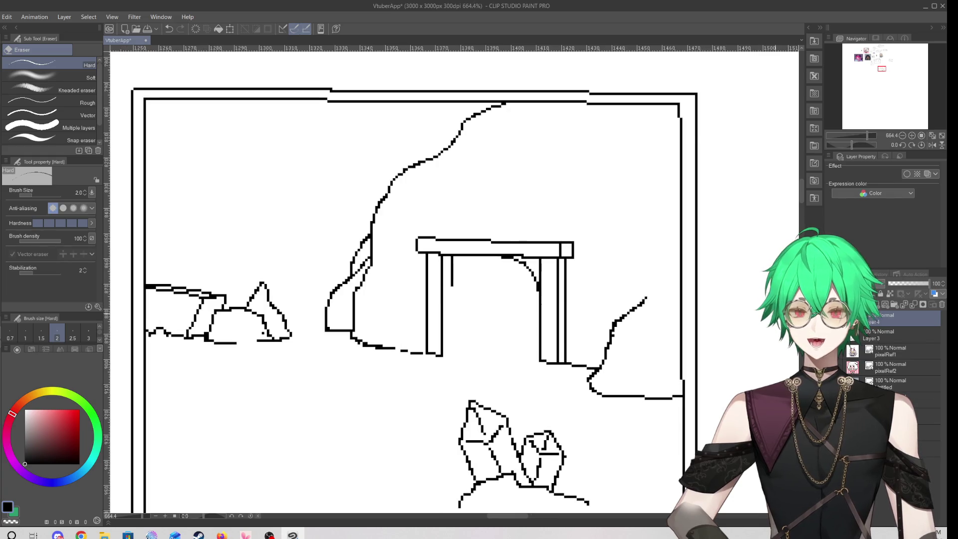
pyautogui.scroll(-5, 562, 338)
pyautogui.scroll(2, 562, 338)
pyautogui.scroll(1, 561, 337)
# Switch YouTube to the Café Leblanc ambience video, then return to the drawing
pyautogui.hotkey('alt', 'Tab')
pyautogui.hotkey('ctrl', 'Tab')
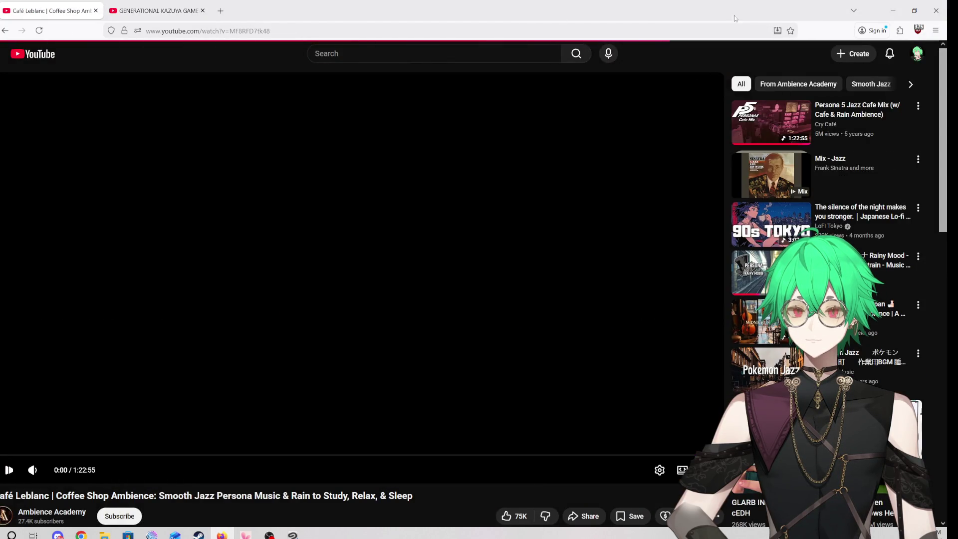
pyautogui.hotkey('alt', 'Tab')
pyautogui.scroll(3, 297, 333)
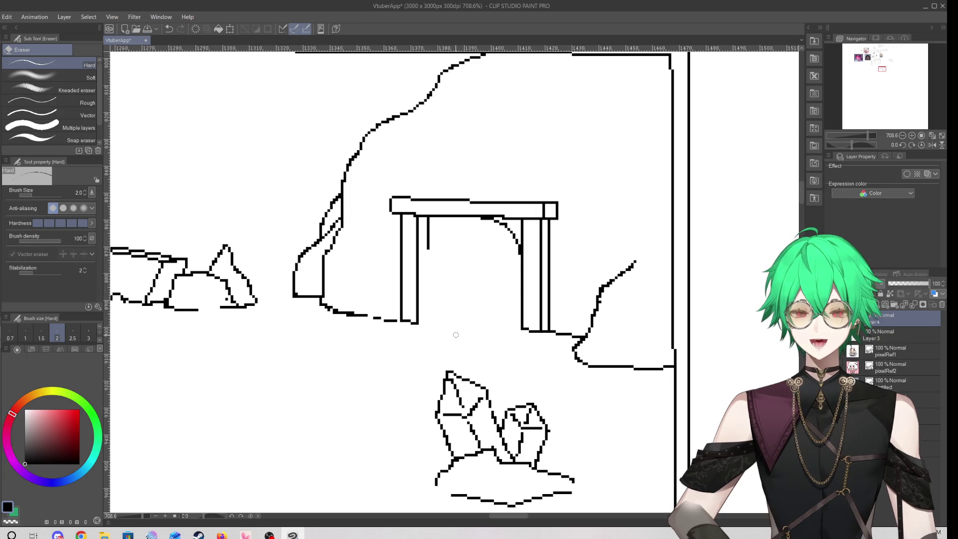
# Draw the top edge of a small crystal on the upper-left rock slope
pyautogui.scroll(-3, 473, 342)
pyautogui.scroll(5, 383, 205)
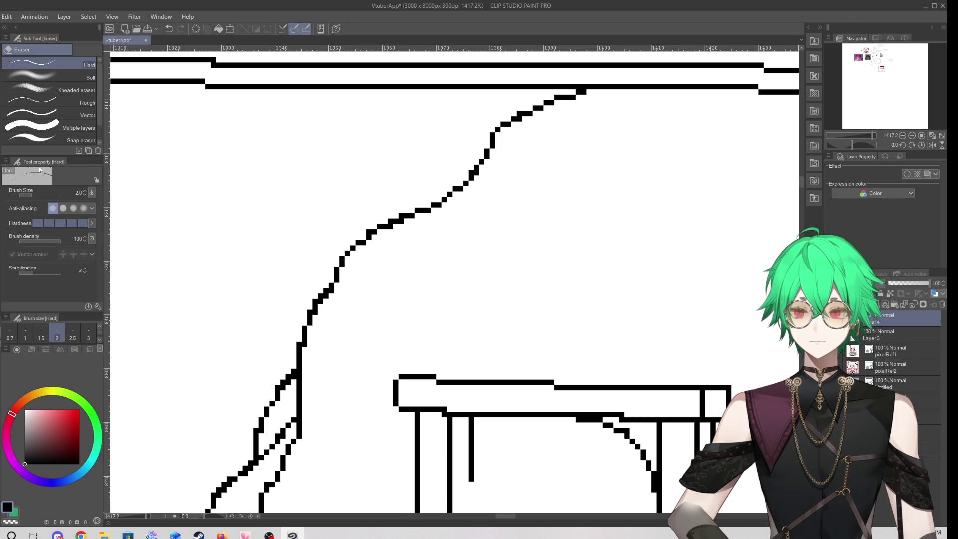
pyautogui.press('p')
pyautogui.moveTo(344, 255)
pyautogui.mouseDown()
pyautogui.moveTo(319, 217)
pyautogui.moveTo(321, 182)
pyautogui.moveTo(331, 176)
pyautogui.moveTo(373, 190)
pyautogui.moveTo(386, 222)
pyautogui.mouseUp()
# Try facet lines inside the small crystal, then undo them
pyautogui.scroll(-5, 359, 206)
pyautogui.scroll(5, 358, 205)
pyautogui.moveTo(320, 230)
pyautogui.mouseDown()
pyautogui.moveTo(346, 228)
pyautogui.moveTo(363, 200)
pyautogui.mouseUp()
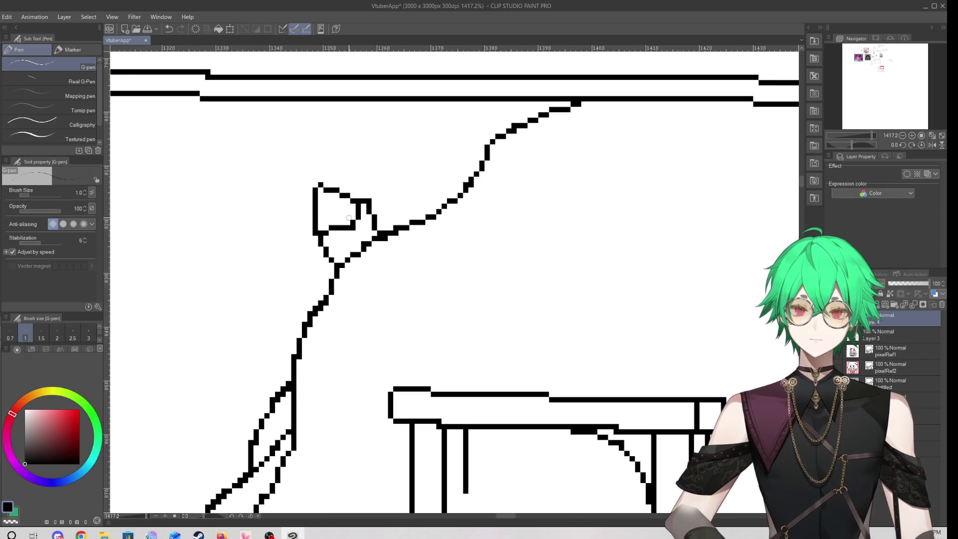
pyautogui.hotkey('ctrl', 'z')
pyautogui.moveTo(324, 232)
pyautogui.mouseDown()
pyautogui.moveTo(358, 224)
pyautogui.moveTo(352, 204)
pyautogui.moveTo(335, 213)
pyautogui.moveTo(334, 233)
pyautogui.moveTo(348, 234)
pyautogui.moveTo(366, 202)
pyautogui.moveTo(348, 232)
pyautogui.moveTo(326, 200)
pyautogui.mouseUp()
pyautogui.hotkey('ctrl', 'z')
pyautogui.hotkey('ctrl', 'z')
pyautogui.hotkey('ctrl', 'z')
pyautogui.hotkey('ctrl', 'z')
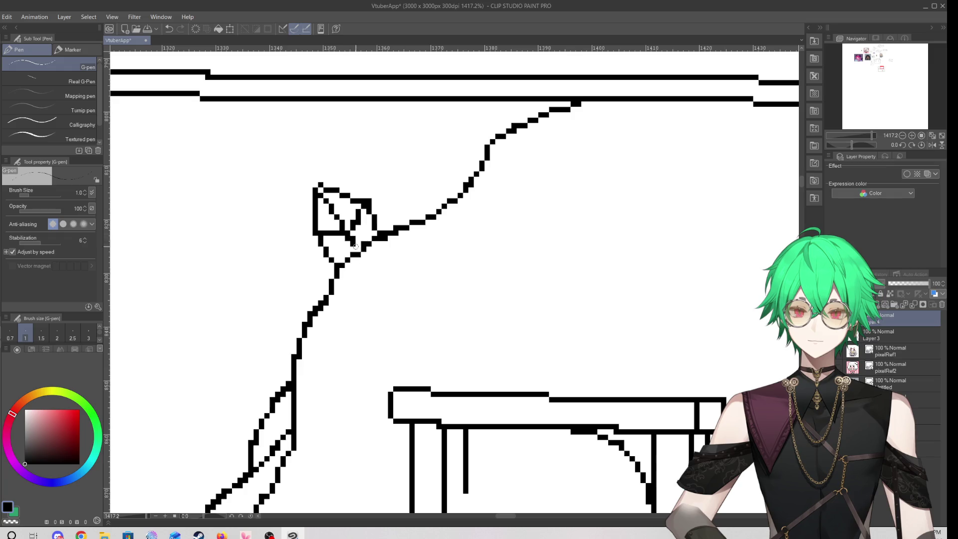
pyautogui.scroll(-6, 405, 237)
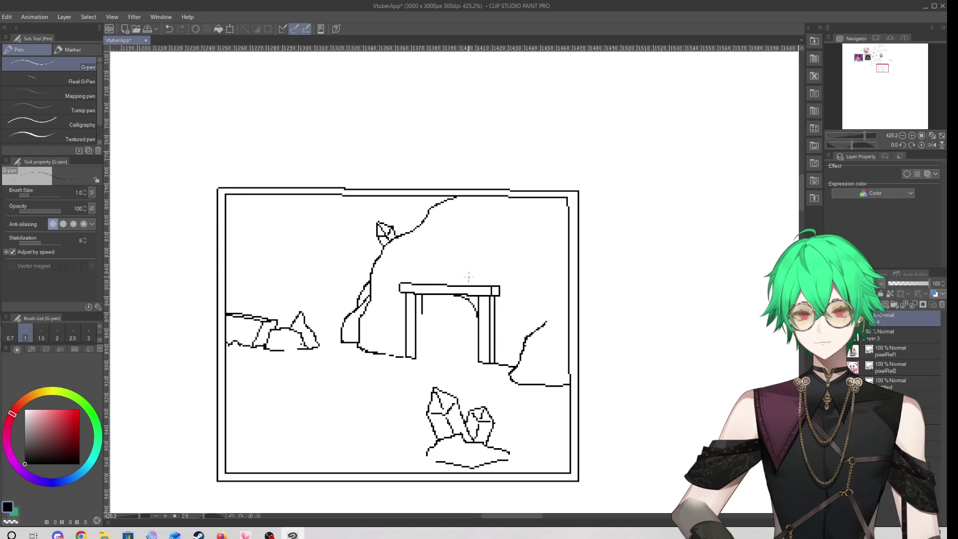
pyautogui.scroll(-5, 337, 237)
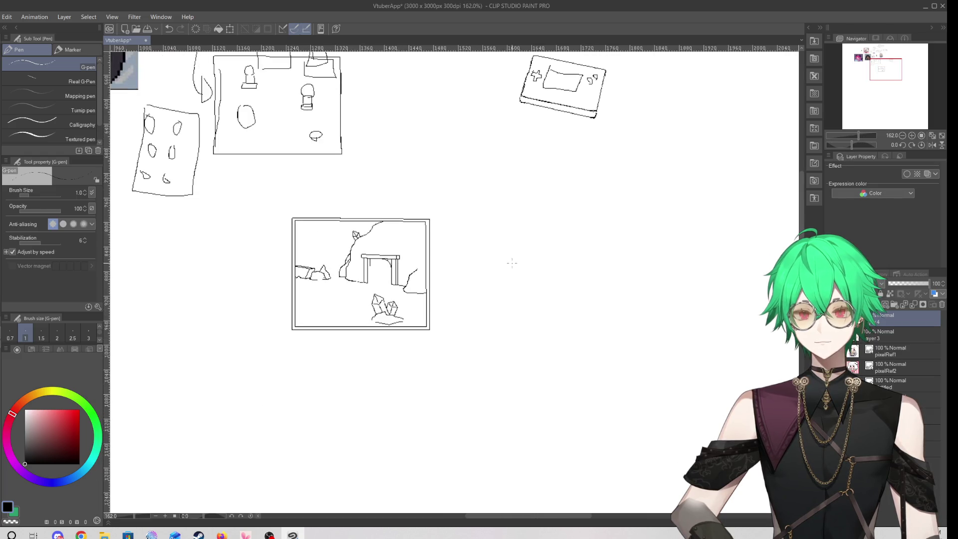
pyautogui.moveTo(510, 266)
pyautogui.mouseDown()
pyautogui.moveTo(567, 308)
pyautogui.moveTo(567, 271)
pyautogui.moveTo(497, 268)
pyautogui.mouseUp()
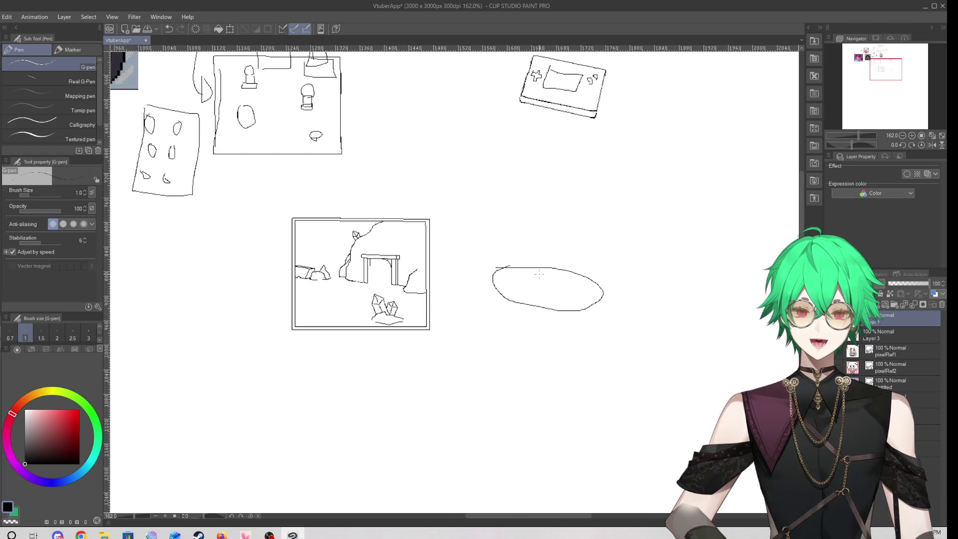
pyautogui.scroll(-3, 480, 285)
pyautogui.scroll(2, 466, 282)
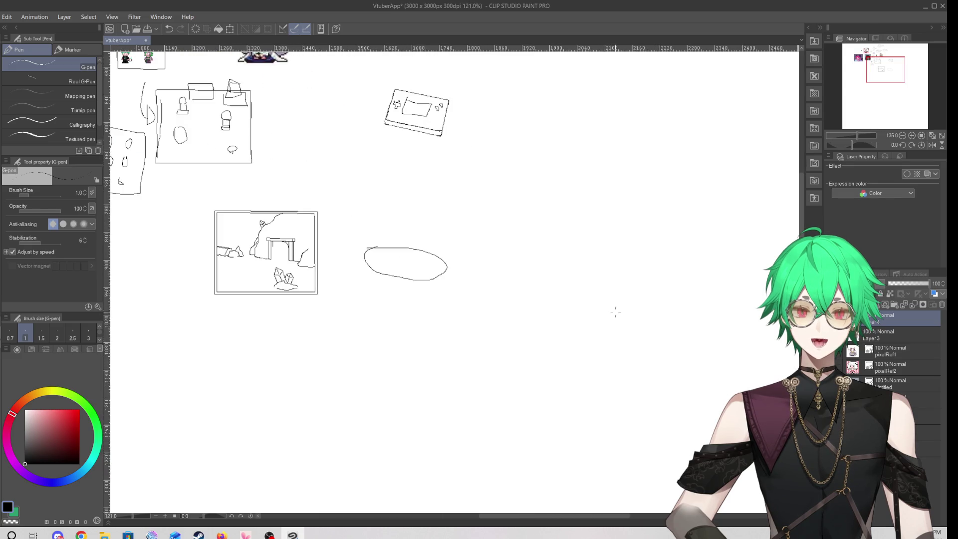
pyautogui.scroll(3, 399, 252)
pyautogui.moveTo(362, 266)
pyautogui.mouseDown()
pyautogui.moveTo(454, 279)
pyautogui.moveTo(370, 258)
pyautogui.mouseUp()
pyautogui.scroll(-3, 400, 284)
pyautogui.moveTo(447, 232)
pyautogui.mouseDown()
pyautogui.moveTo(447, 278)
pyautogui.moveTo(652, 335)
pyautogui.moveTo(696, 268)
pyautogui.moveTo(620, 231)
pyautogui.moveTo(460, 230)
pyautogui.mouseUp()
pyautogui.hotkey('ctrl', 'z')
pyautogui.hotkey('ctrl', 'z')
pyautogui.hotkey('ctrl', 'z')
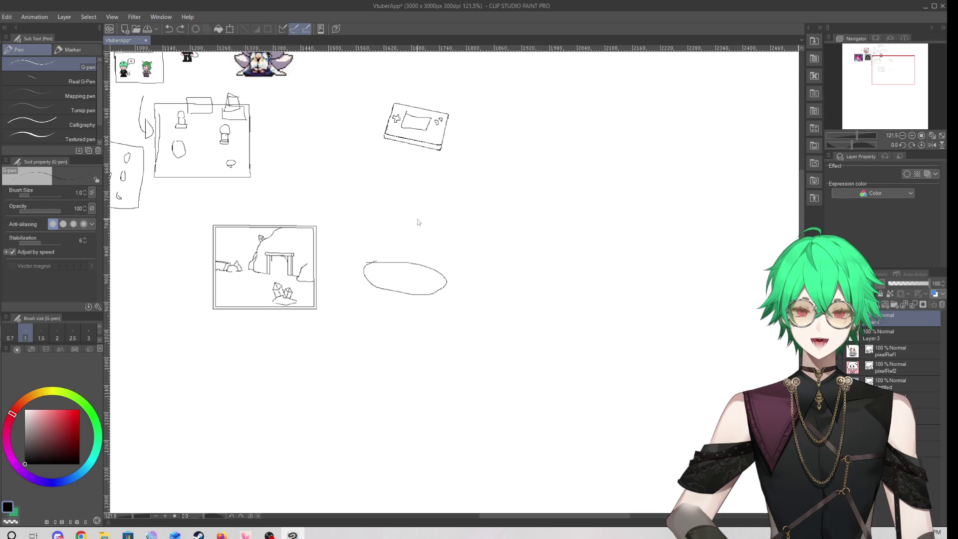
pyautogui.scroll(2, 271, 246)
pyautogui.scroll(8, 264, 234)
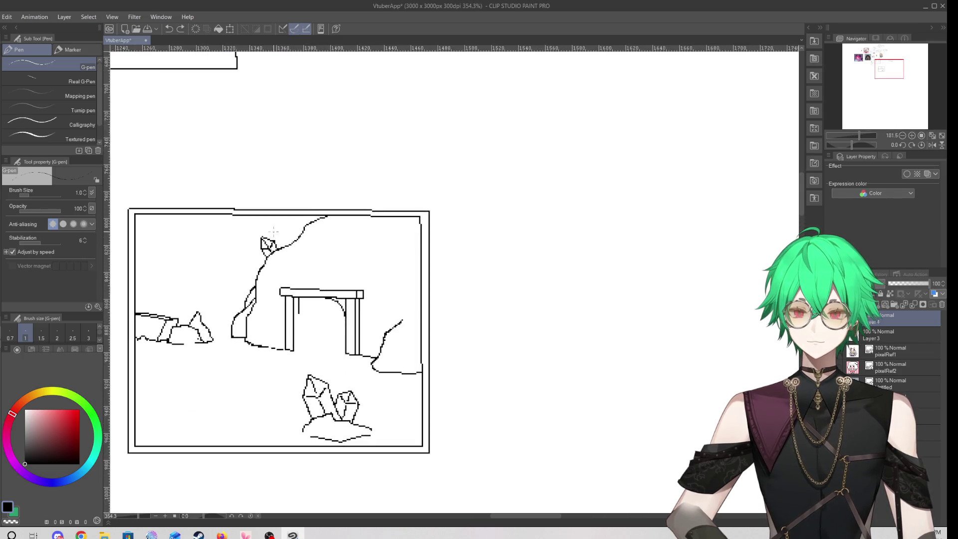
# Try filling the joint beneath the crystal and a diagonal facet, undoing both
pyautogui.scroll(4, 258, 251)
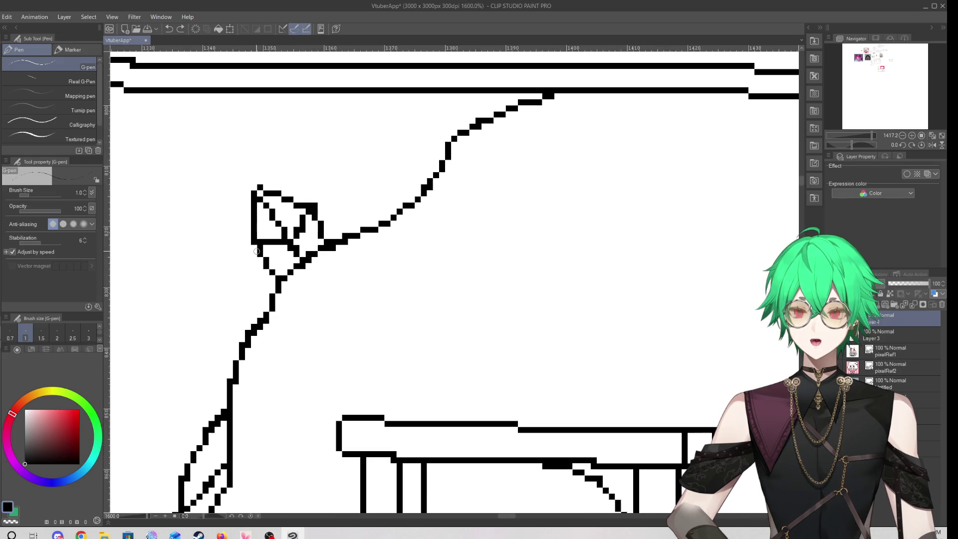
pyautogui.moveTo(269, 279); pyautogui.dragTo(273, 280)
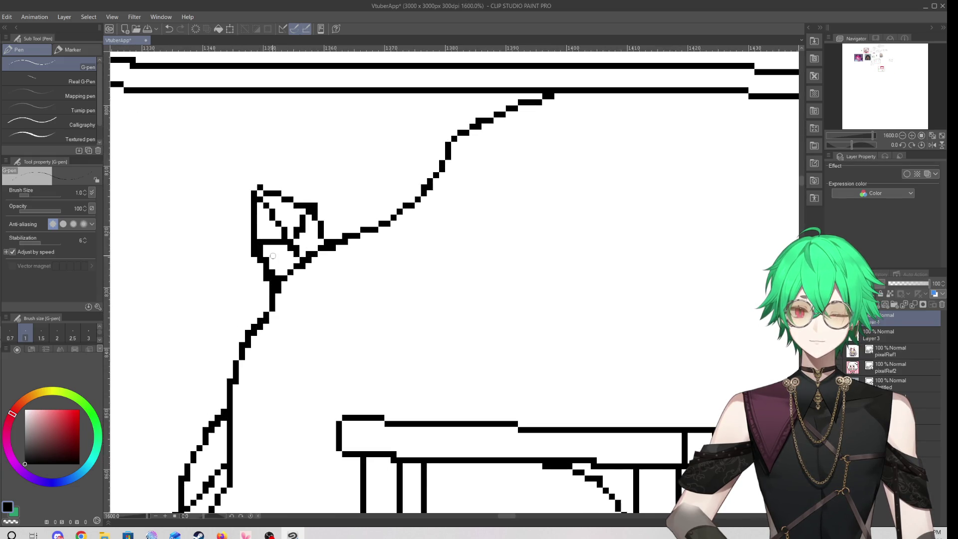
pyautogui.moveTo(320, 225); pyautogui.dragTo(334, 240)
pyautogui.hotkey('ctrl', 'z')
pyautogui.hotkey('ctrl', 'z')
pyautogui.hotkey('ctrl', 'z')
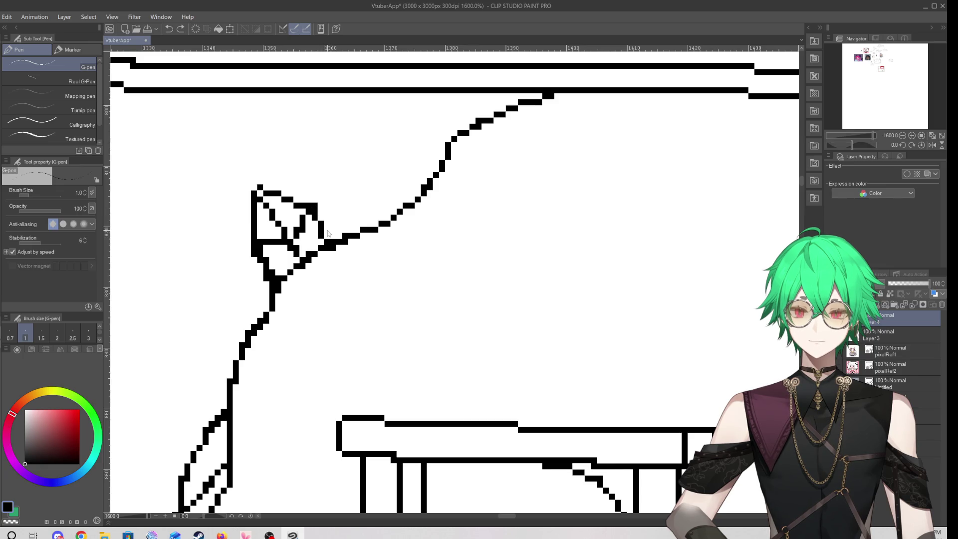
pyautogui.hotkey('ctrl', 'z')
pyautogui.moveTo(259, 196)
pyautogui.mouseDown()
pyautogui.moveTo(278, 230)
pyautogui.moveTo(276, 284)
pyautogui.mouseUp()
pyautogui.hotkey('ctrl', 'z')
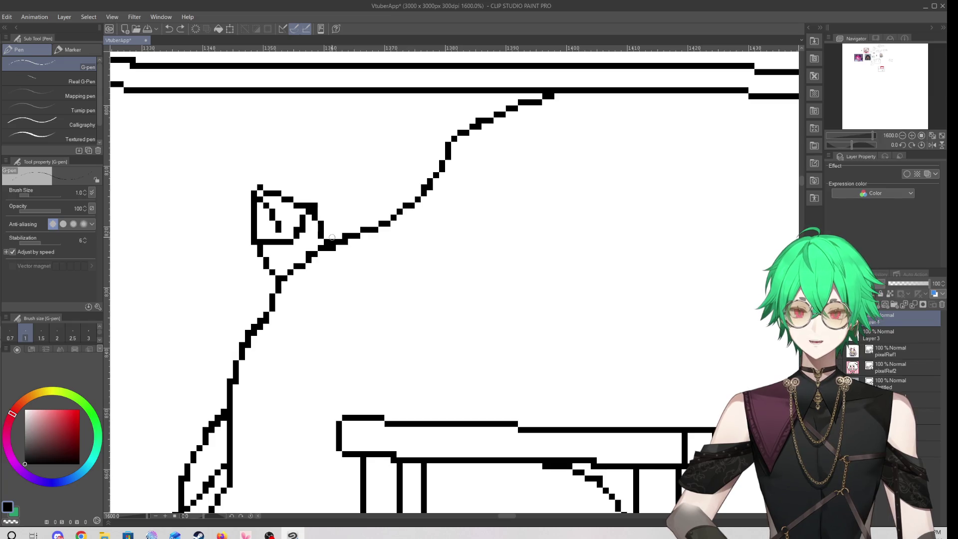
# Redraw the triangle's lower-right corner pixels and its upper edge
pyautogui.moveTo(294, 245); pyautogui.dragTo(306, 258)
pyautogui.moveTo(322, 225)
pyautogui.mouseDown()
pyautogui.moveTo(333, 242)
pyautogui.moveTo(302, 197)
pyautogui.moveTo(282, 194)
pyautogui.moveTo(334, 216)
pyautogui.mouseUp()
pyautogui.press('e')
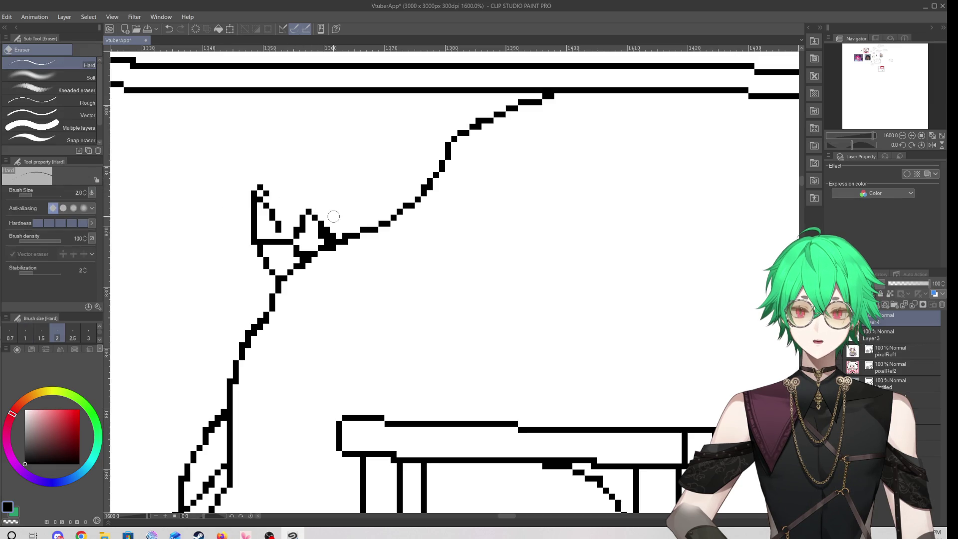
pyautogui.press('p')
pyautogui.moveTo(257, 192); pyautogui.dragTo(305, 210)
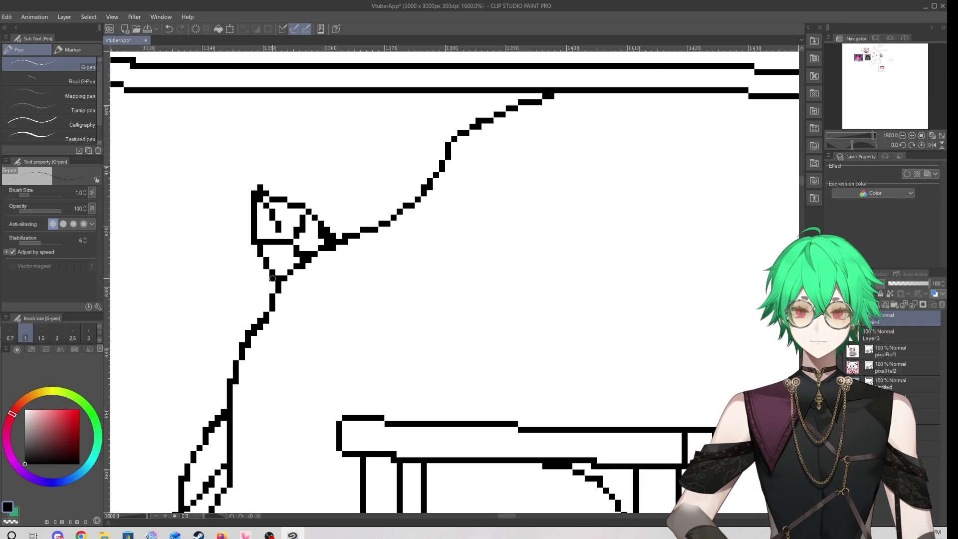
# Clean up stray pixels at the triangle's right tip and redraw a short tip stroke
pyautogui.press('e')
pyautogui.moveTo(330, 242)
pyautogui.mouseDown()
pyautogui.moveTo(325, 235)
pyautogui.moveTo(332, 240)
pyautogui.mouseUp()
pyautogui.press('p')
pyautogui.hotkey('ctrl', 'z')
pyautogui.hotkey('ctrl', 'z')
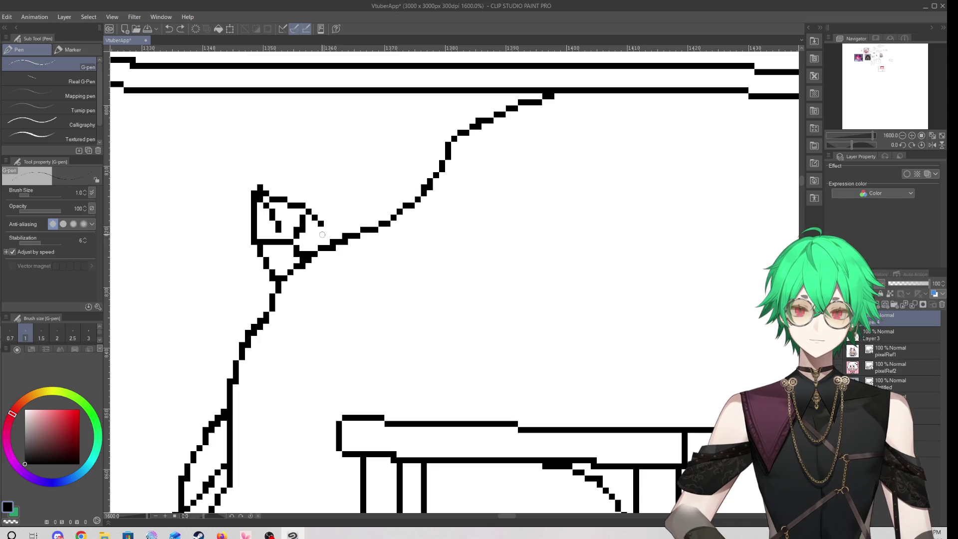
pyautogui.moveTo(324, 228); pyautogui.dragTo(334, 240)
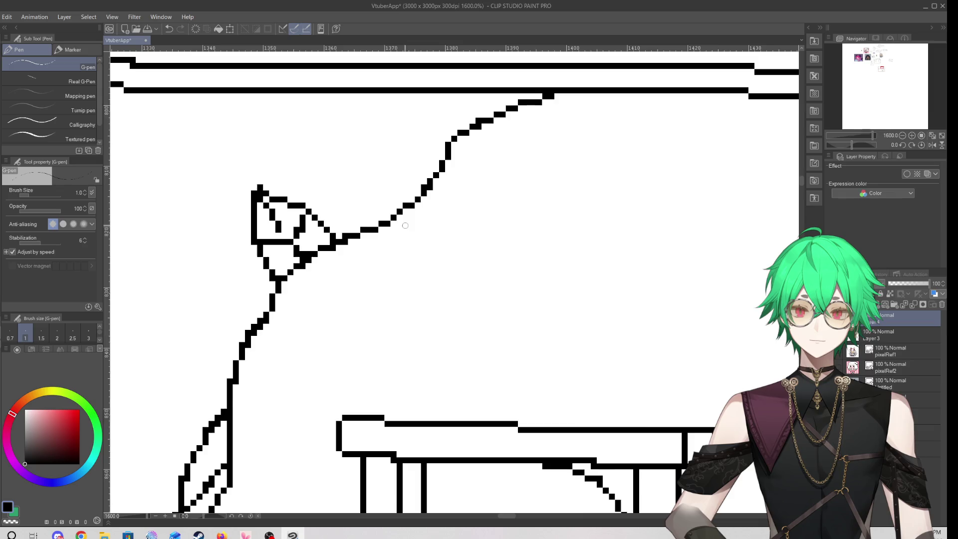
# Erase the bump above the triangle and its inner marks, trying then undoing a stepped inner stroke
pyautogui.scroll(-4, 330, 235)
pyautogui.scroll(-2, 327, 210)
pyautogui.scroll(5, 296, 191)
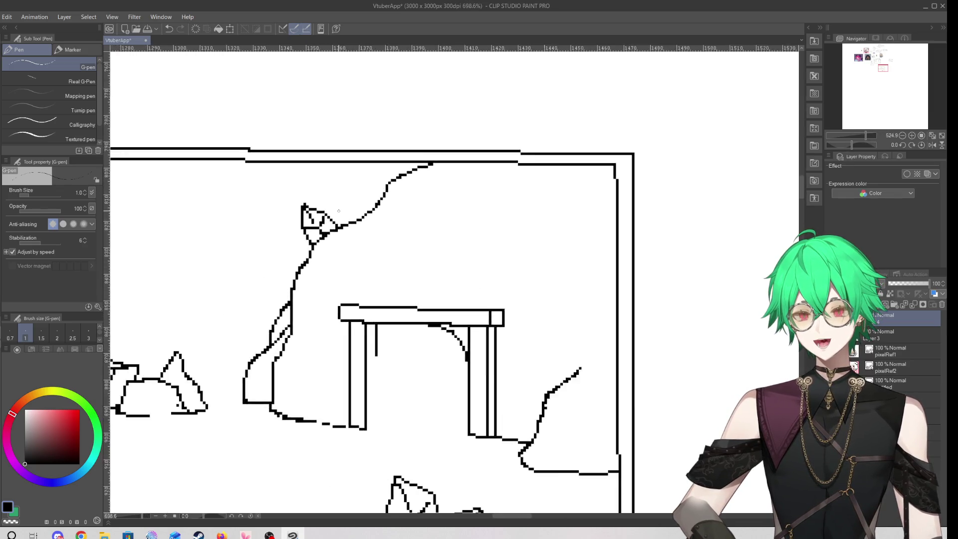
pyautogui.scroll(2, 296, 191)
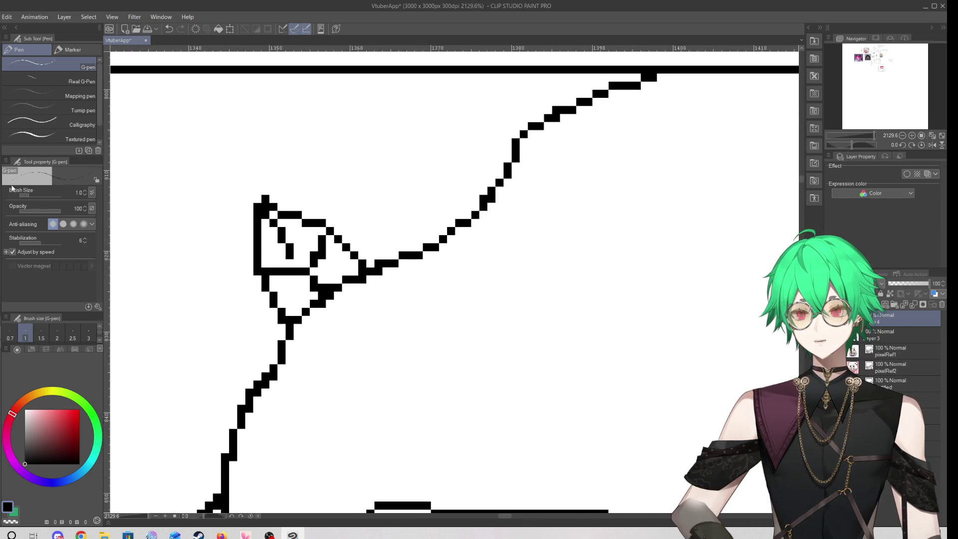
pyautogui.press('e')
pyautogui.moveTo(280, 197)
pyautogui.mouseDown()
pyautogui.moveTo(262, 197)
pyautogui.moveTo(303, 266)
pyautogui.mouseUp()
pyautogui.press('p')
pyautogui.hotkey('ctrl', 'z')
pyautogui.moveTo(270, 224); pyautogui.dragTo(308, 268)
pyautogui.scroll(-10, 344, 231)
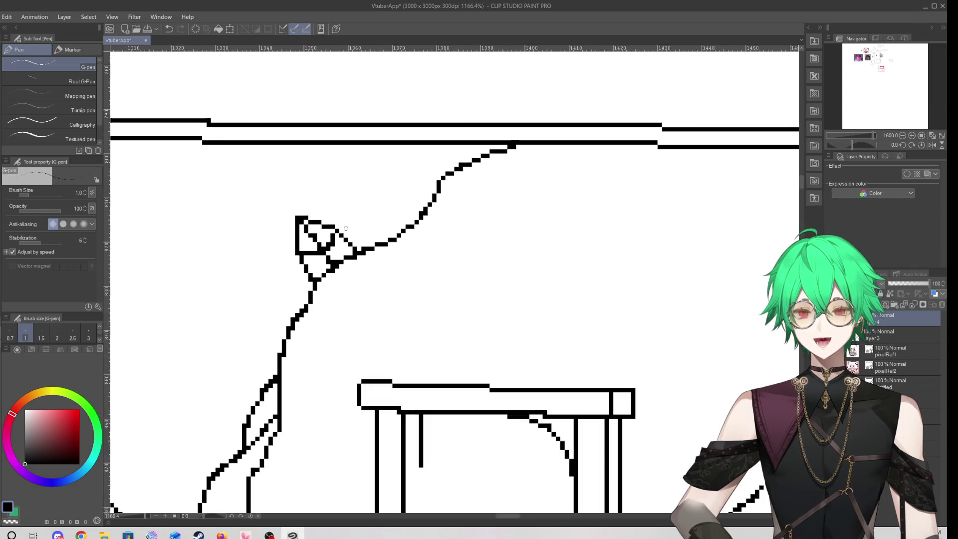
pyautogui.hotkey('ctrl', 'z')
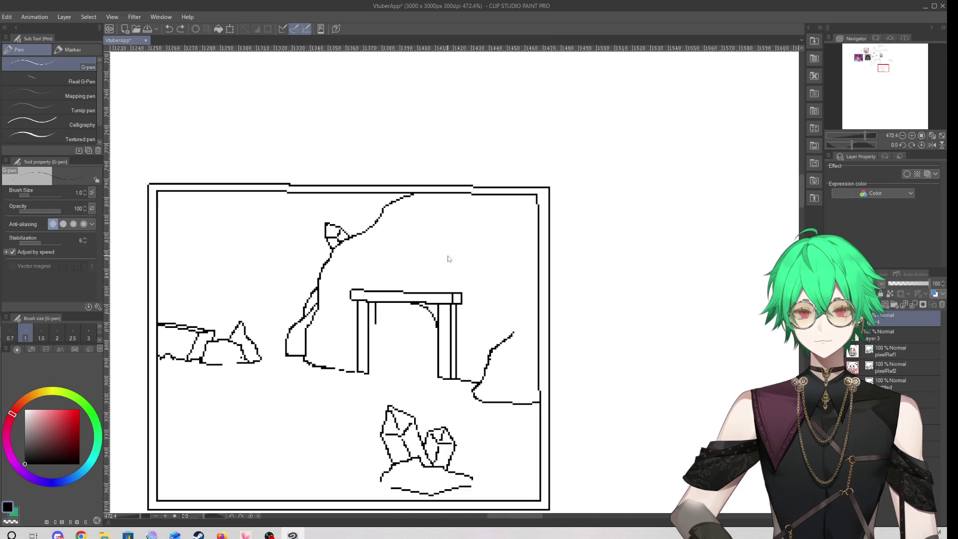
pyautogui.scroll(3, 448, 255)
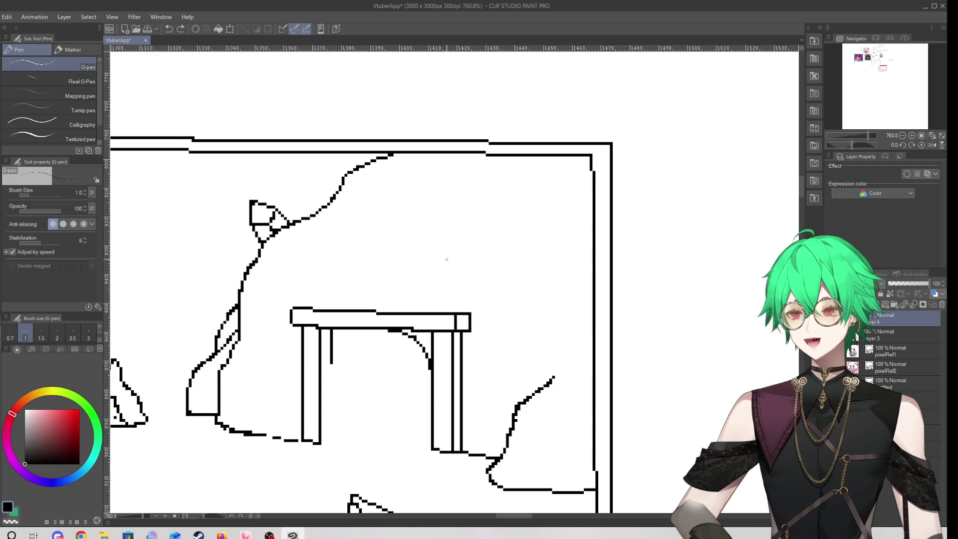
pyautogui.press('e')
pyautogui.scroll(-3, 447, 259)
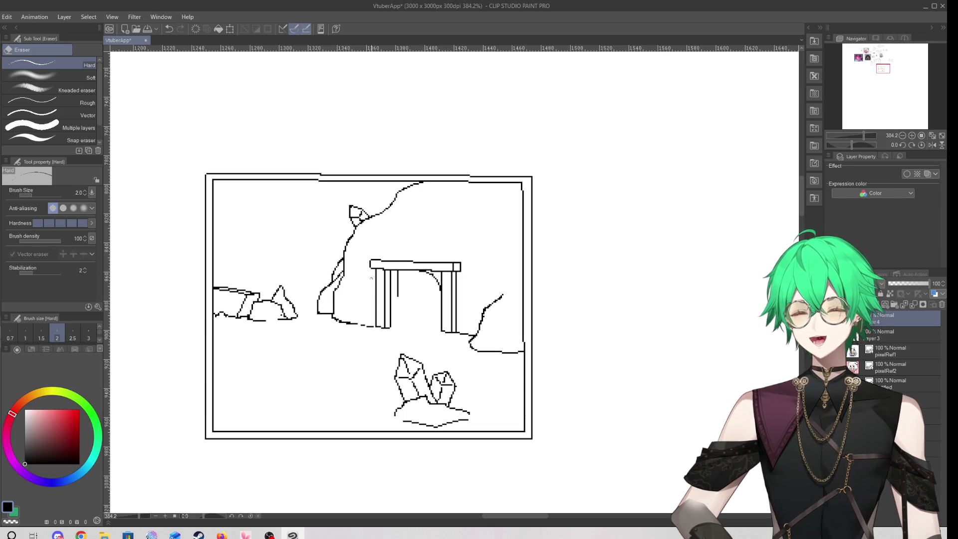
# Add a short line inside the small rounded rock beside the crystals
pyautogui.scroll(-1, 369, 274)
pyautogui.scroll(1, 441, 382)
pyautogui.scroll(3, 440, 382)
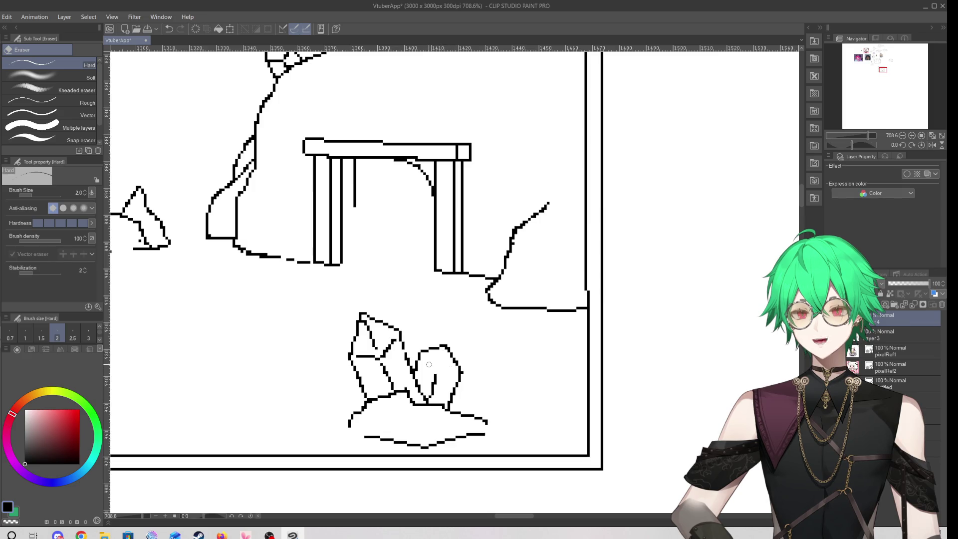
pyautogui.press('p')
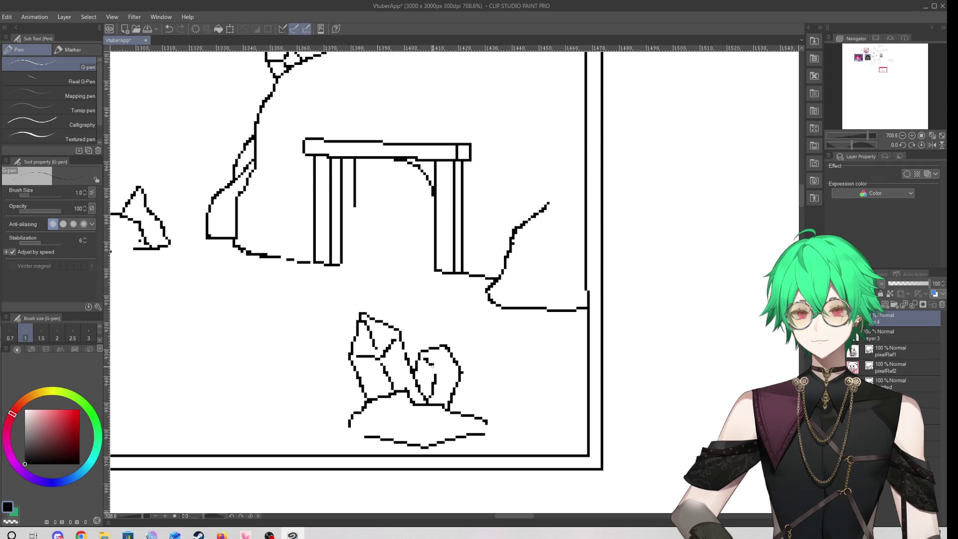
pyautogui.moveTo(442, 370); pyautogui.dragTo(451, 368)
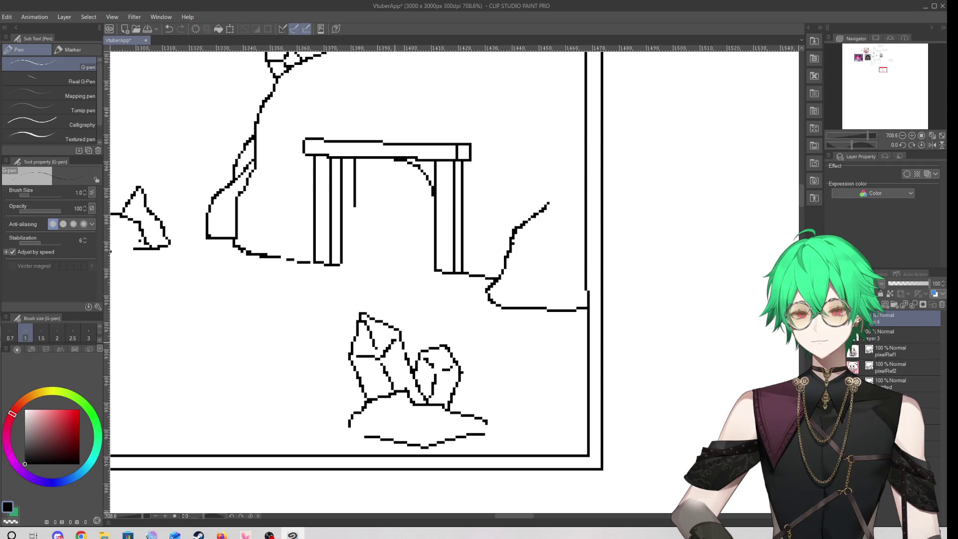
# Extend the small rock's top outline rightward, then erase that extension
pyautogui.press('e')
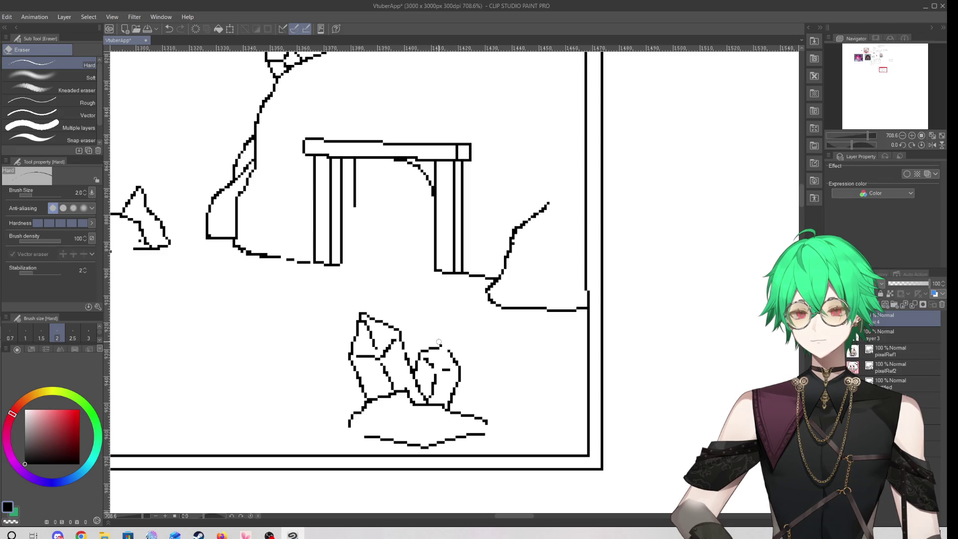
pyautogui.press('p')
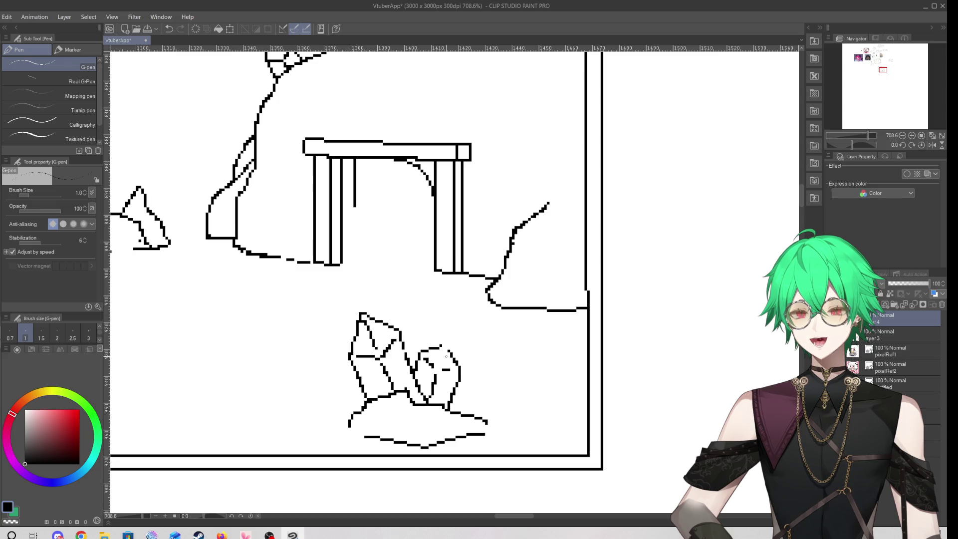
pyautogui.moveTo(442, 345); pyautogui.dragTo(449, 351)
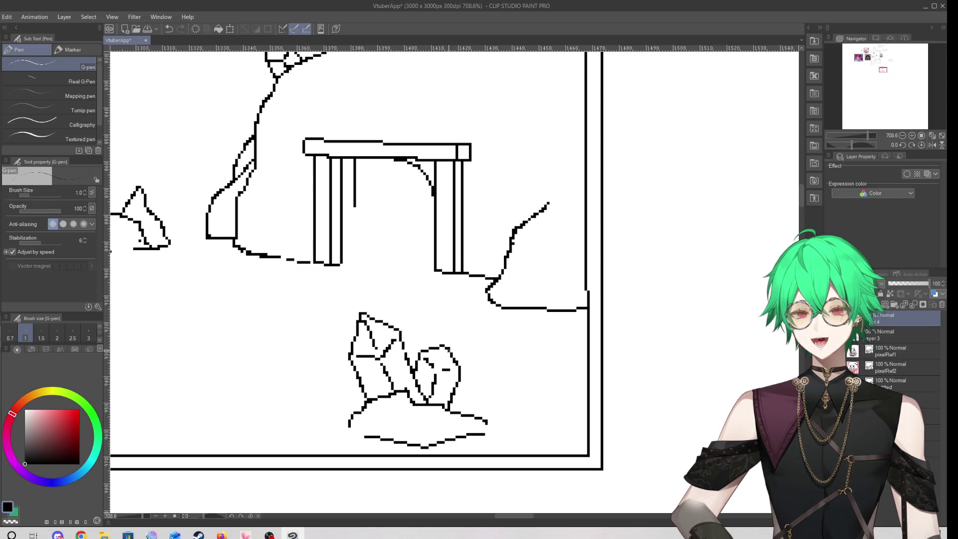
pyautogui.press('e')
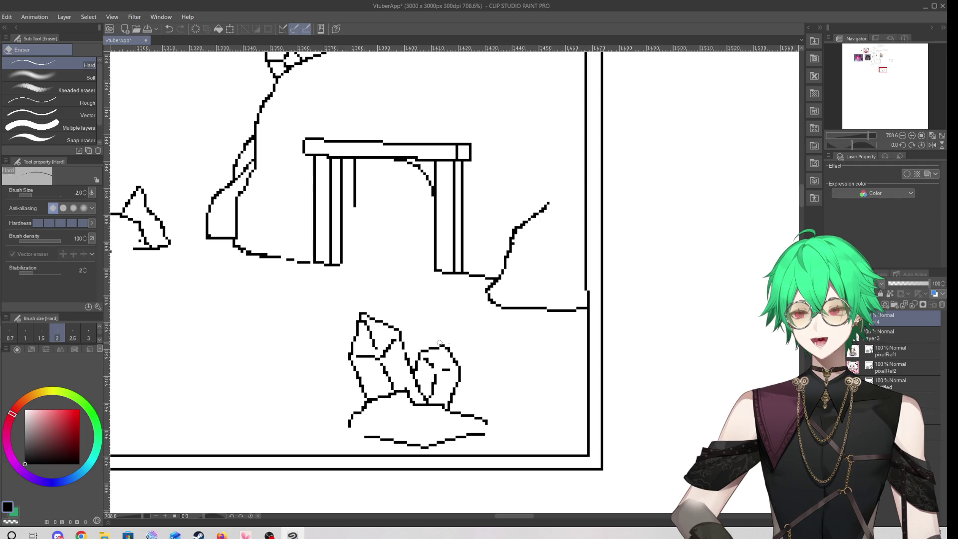
pyautogui.moveTo(452, 348); pyautogui.dragTo(445, 345)
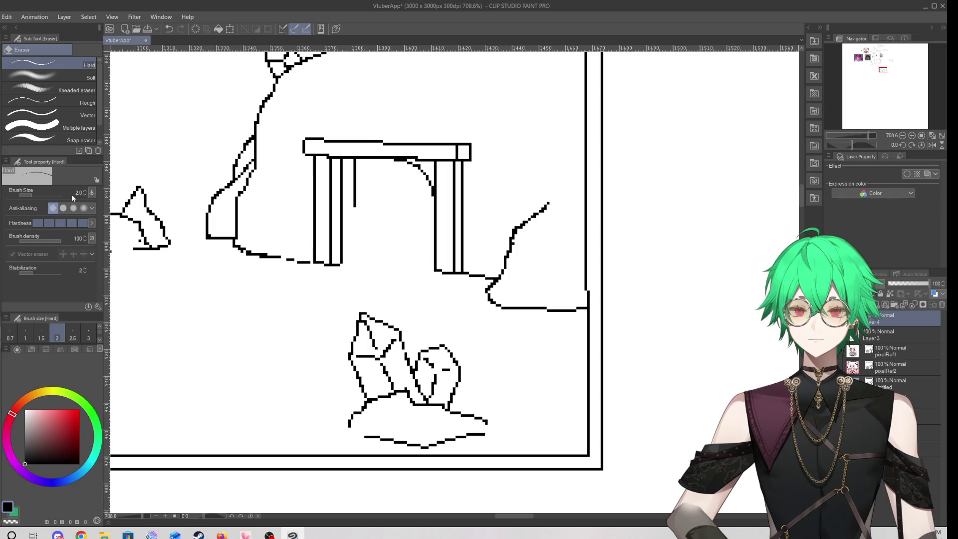
pyautogui.press('p')
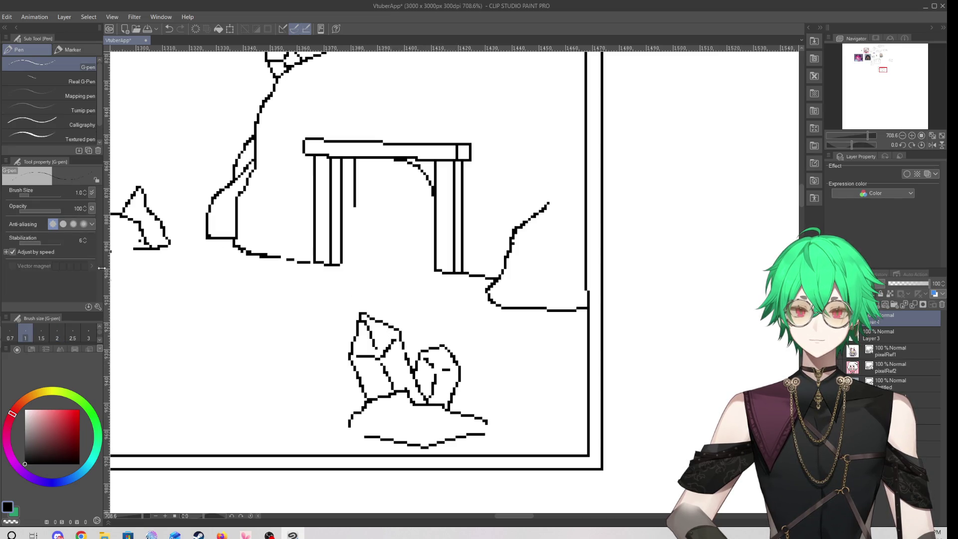
pyautogui.press('e')
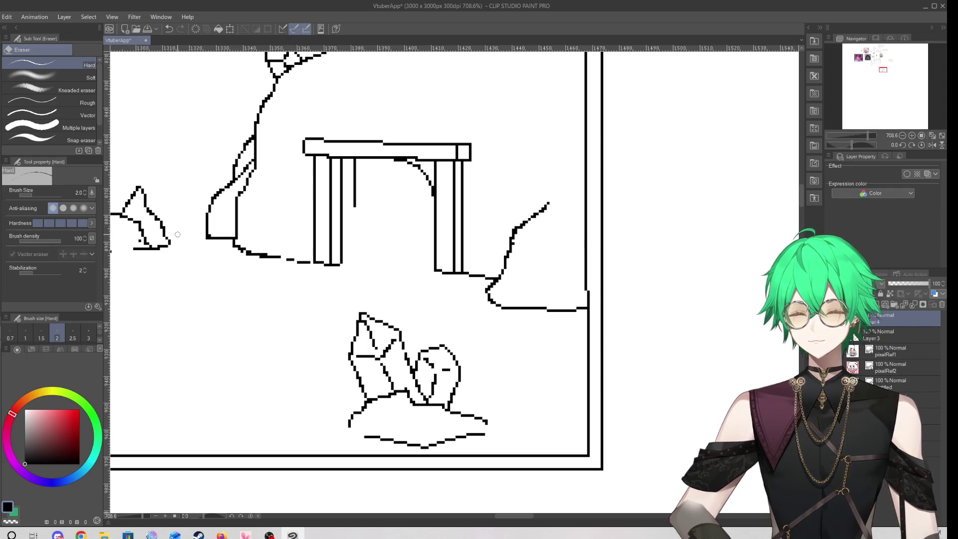
# Extend the lower-left end of the ground line slightly with the G-pen
pyautogui.press('p')
pyautogui.scroll(-4, 297, 287)
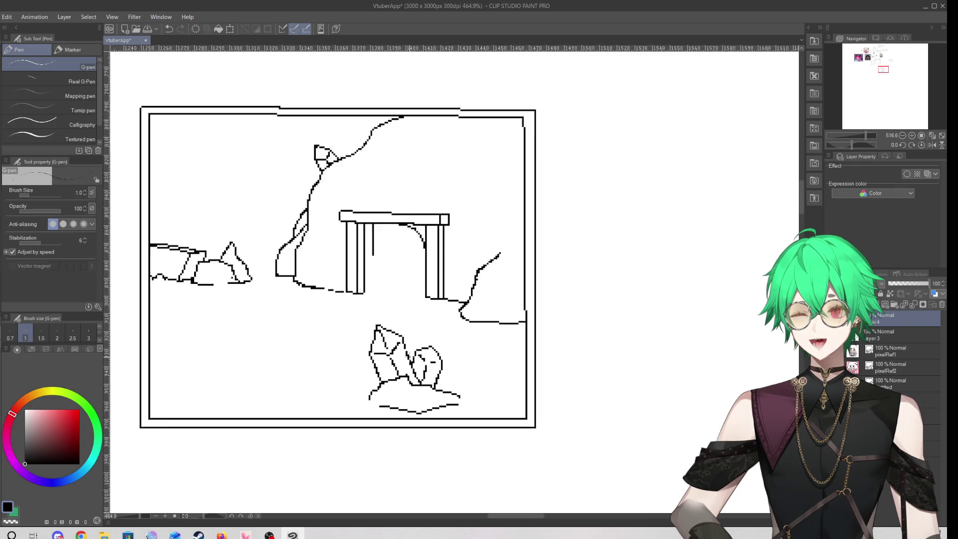
pyautogui.scroll(2, 297, 287)
pyautogui.scroll(-2, 298, 288)
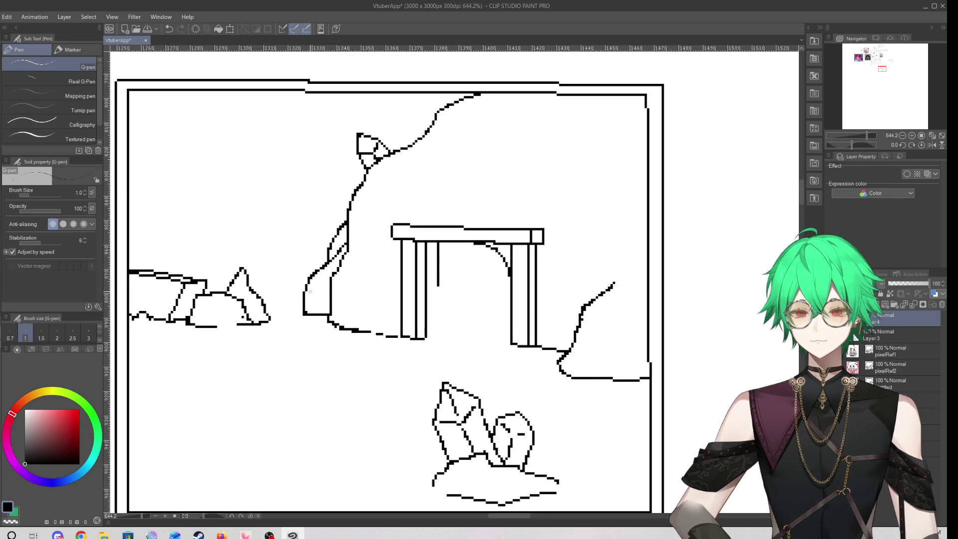
pyautogui.scroll(3, 298, 288)
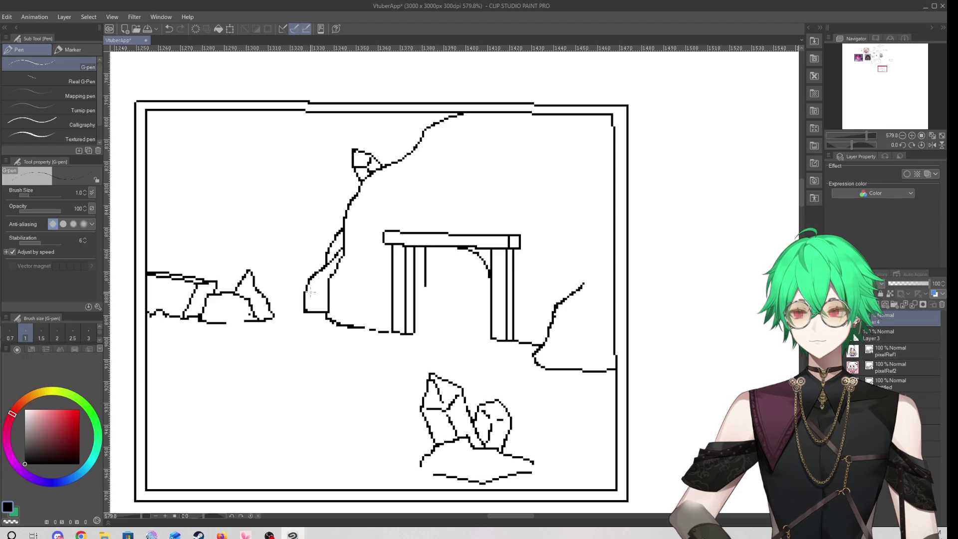
pyautogui.press('e')
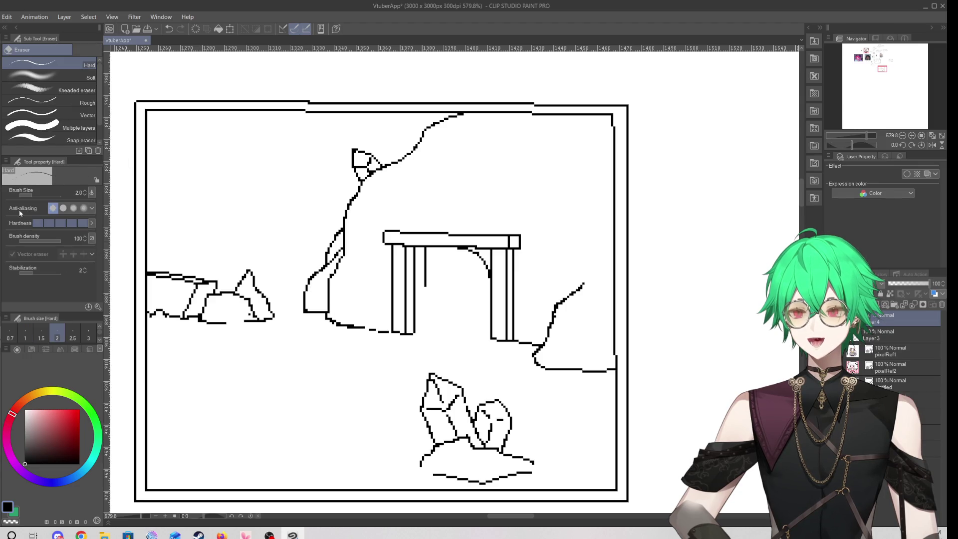
pyautogui.press('p')
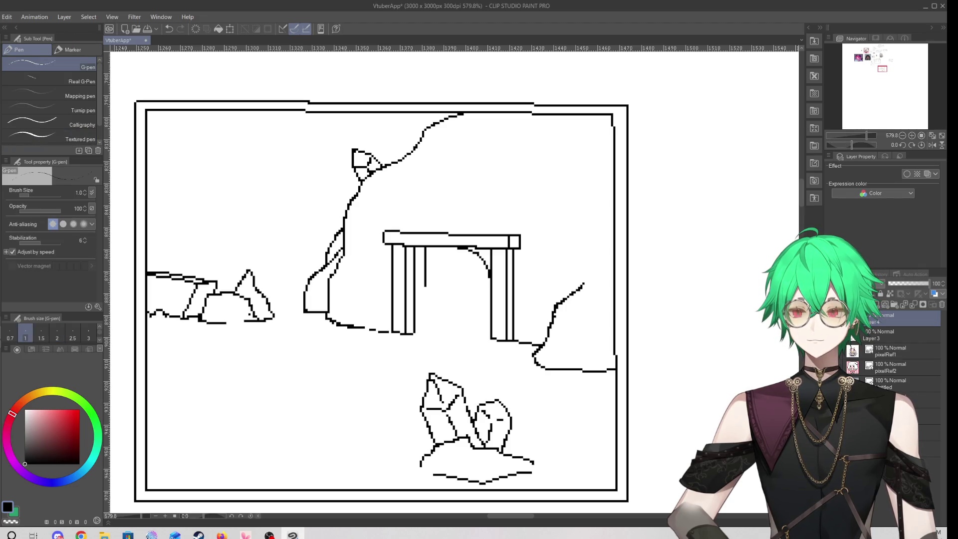
pyautogui.moveTo(415, 465); pyautogui.dragTo(413, 467)
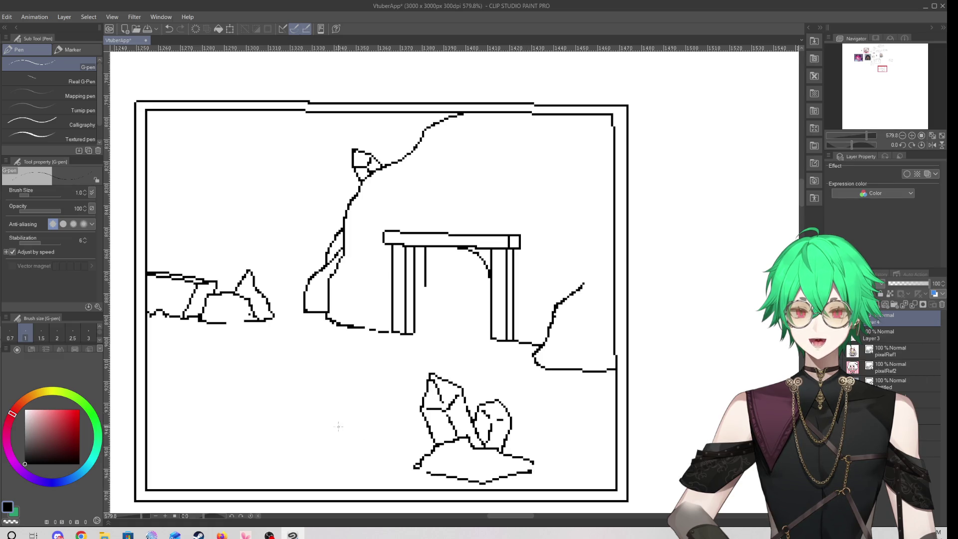
# Switch to the Hard eraser and make Layer 3 the active layer
pyautogui.press('e')
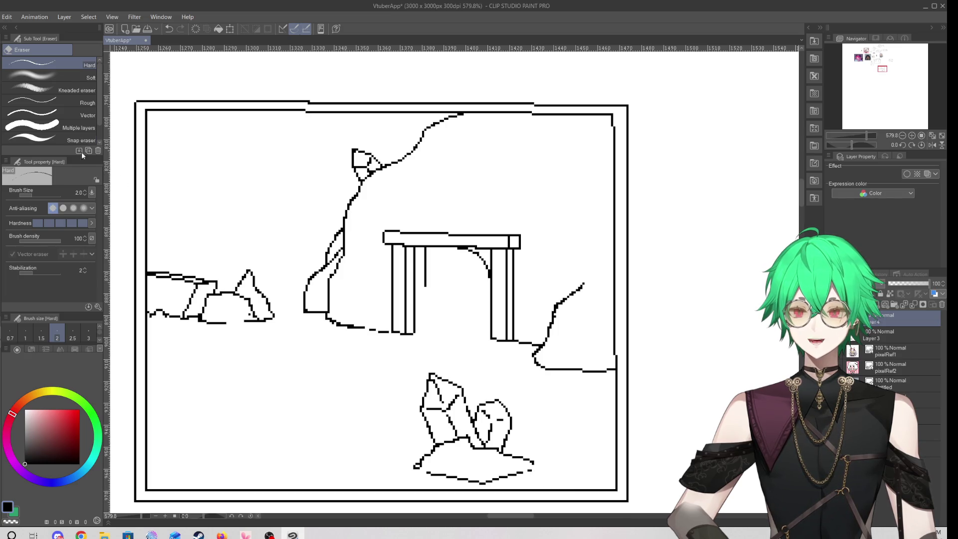
pyautogui.press('p')
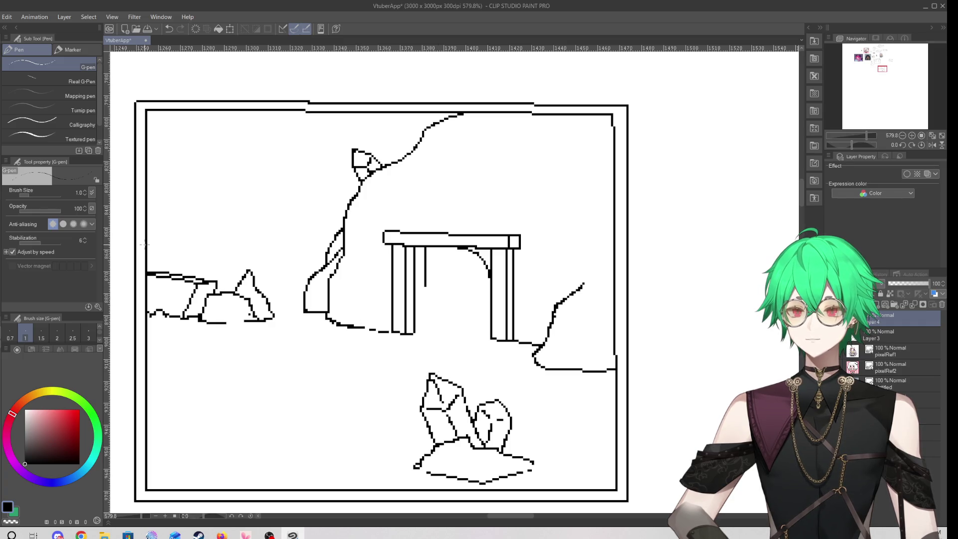
pyautogui.press('e')
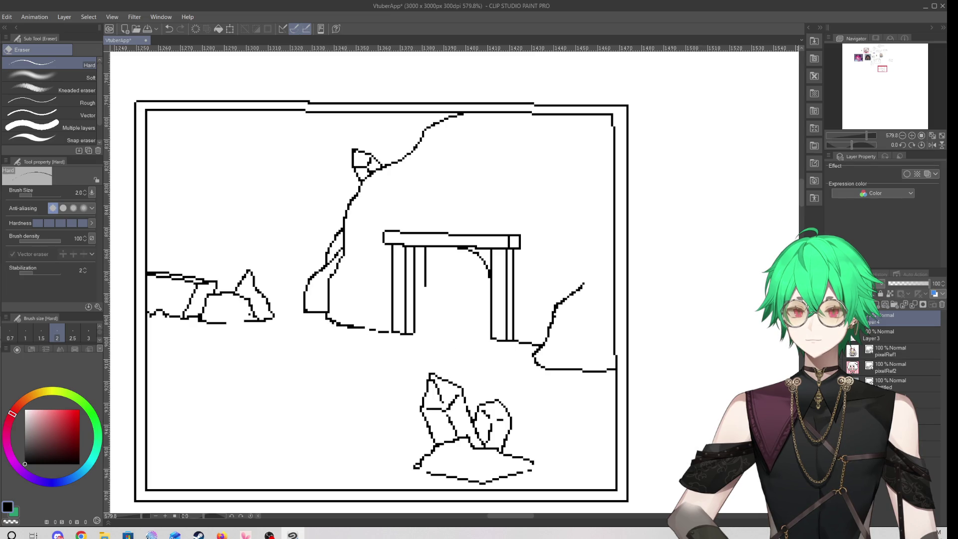
pyautogui.click(867, 337)
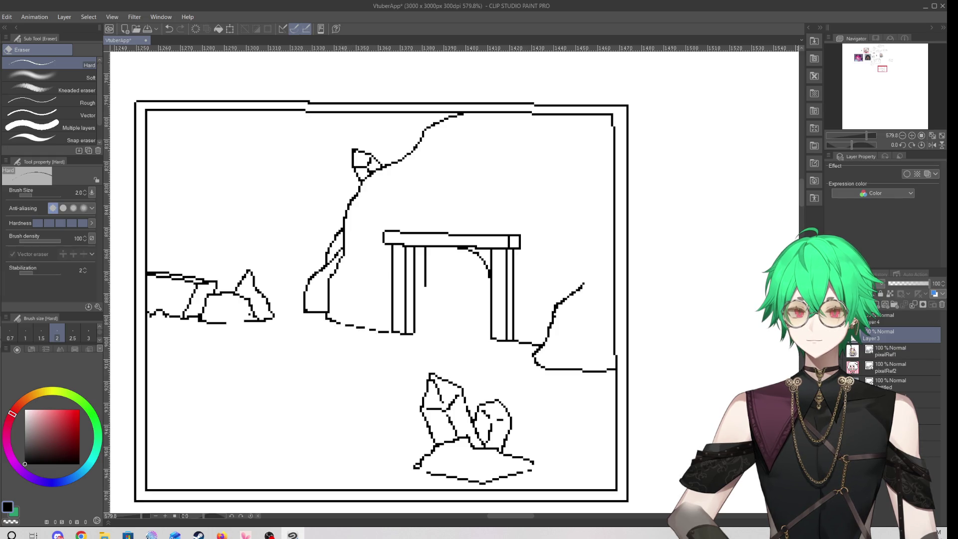
# Trim the right cliff's top tip and stray stroke, then extend its line upward
pyautogui.click(835, 334)
pyautogui.click(836, 334)
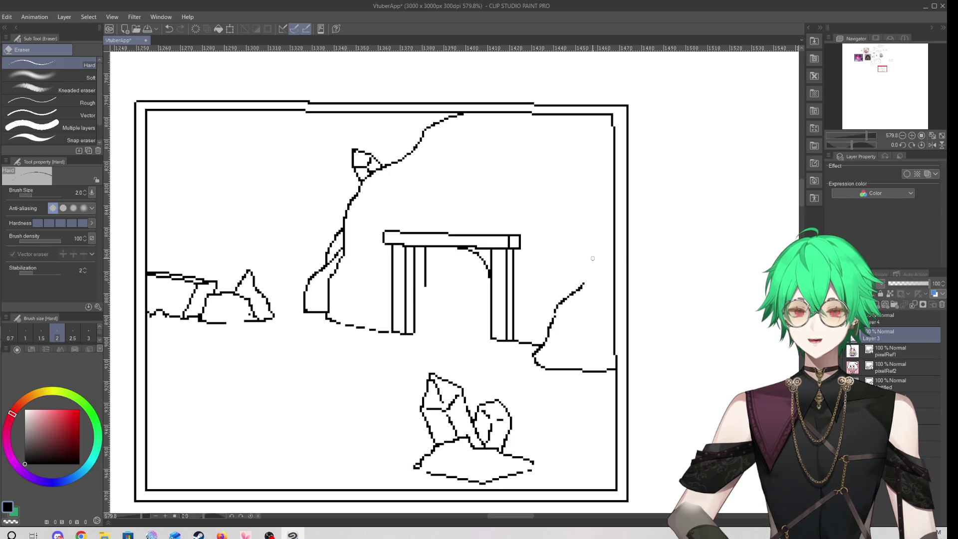
pyautogui.moveTo(577, 291); pyautogui.dragTo(583, 284)
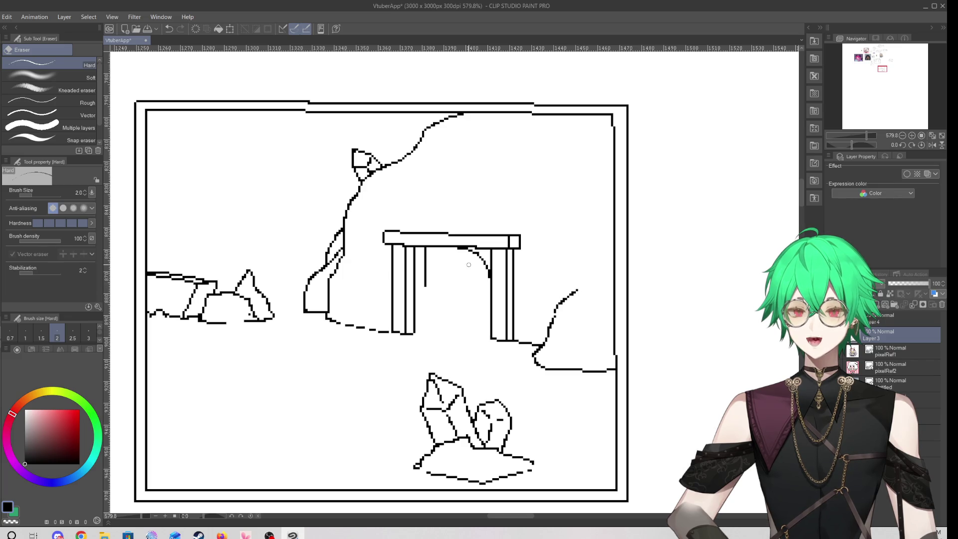
pyautogui.press('p')
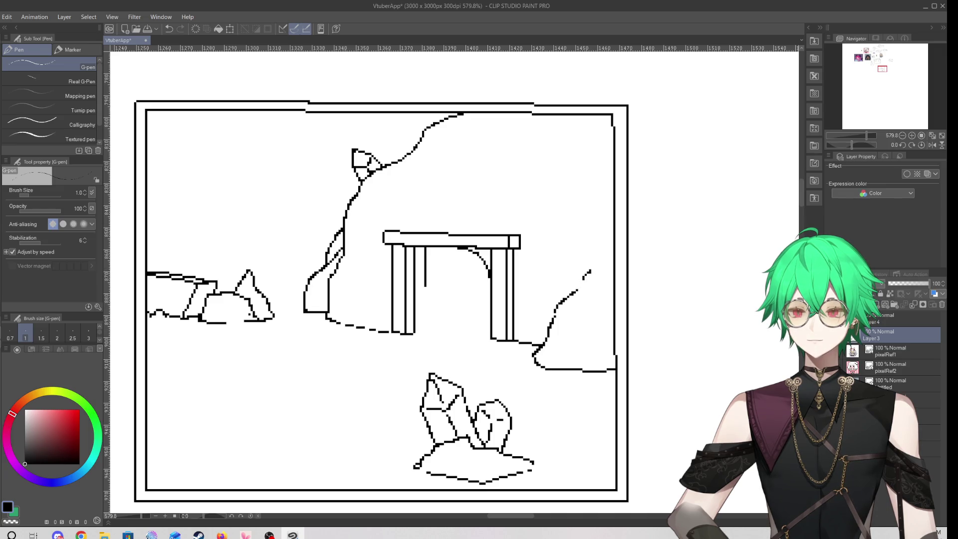
pyautogui.press('e')
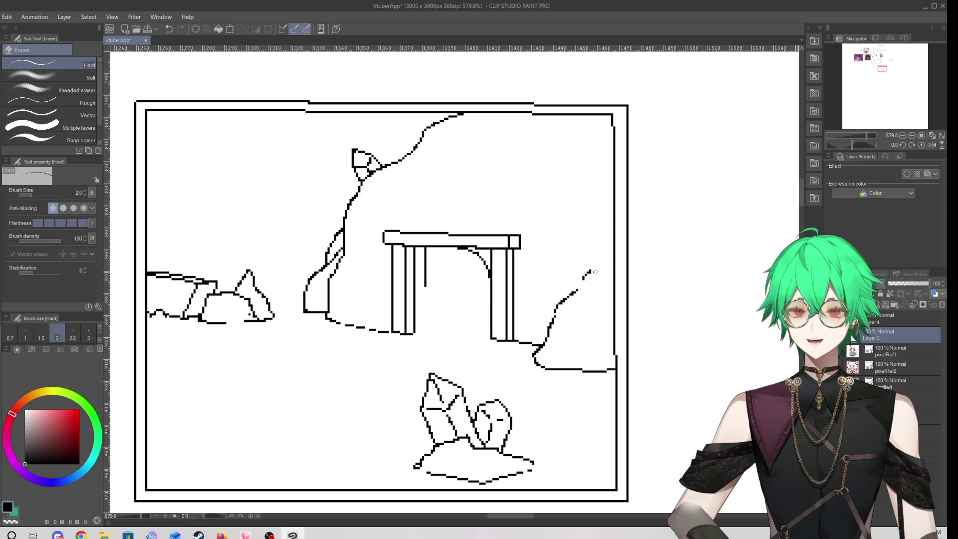
pyautogui.moveTo(584, 276); pyautogui.dragTo(592, 268)
pyautogui.press('p')
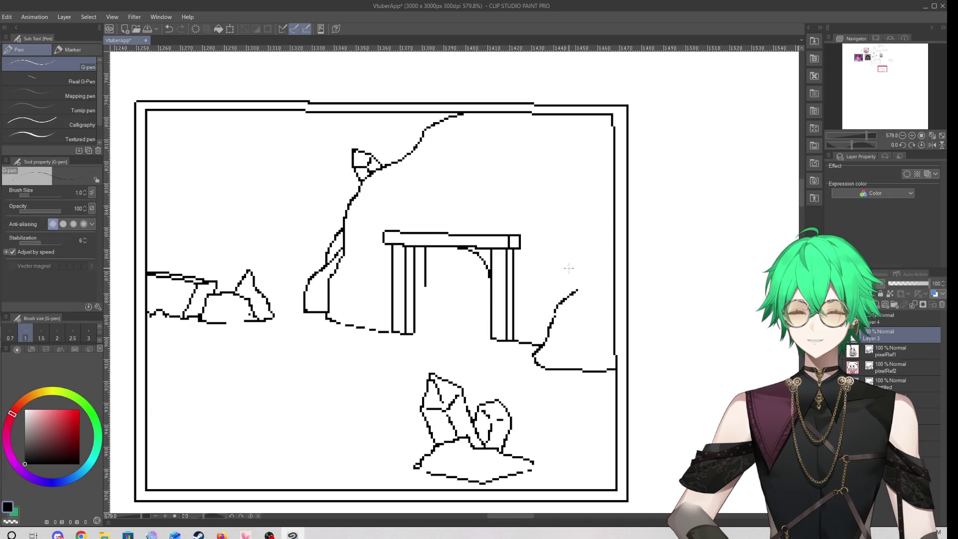
pyautogui.moveTo(583, 282); pyautogui.dragTo(597, 271)
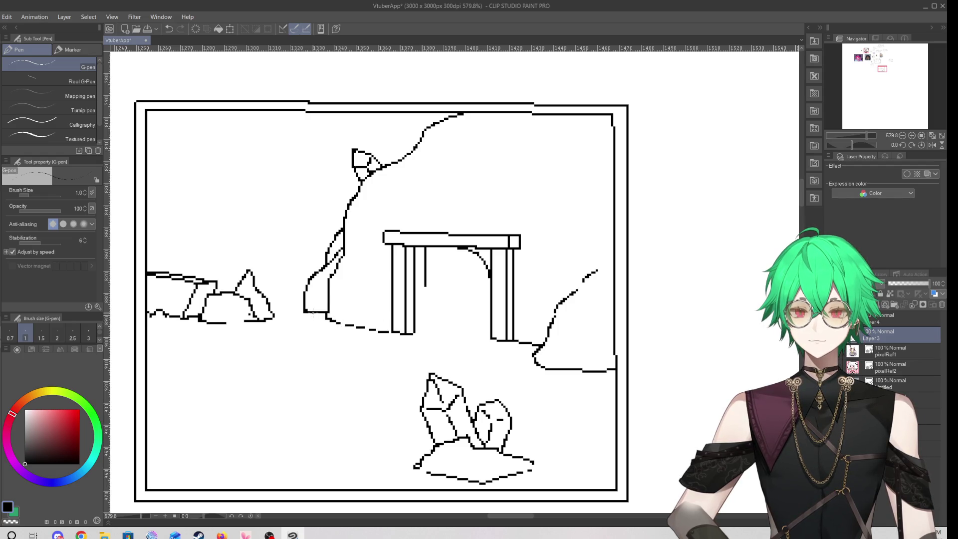
# Close the gap in the left cliff line, thin its lower outline and redraw a short stroke
pyautogui.click(326, 315)
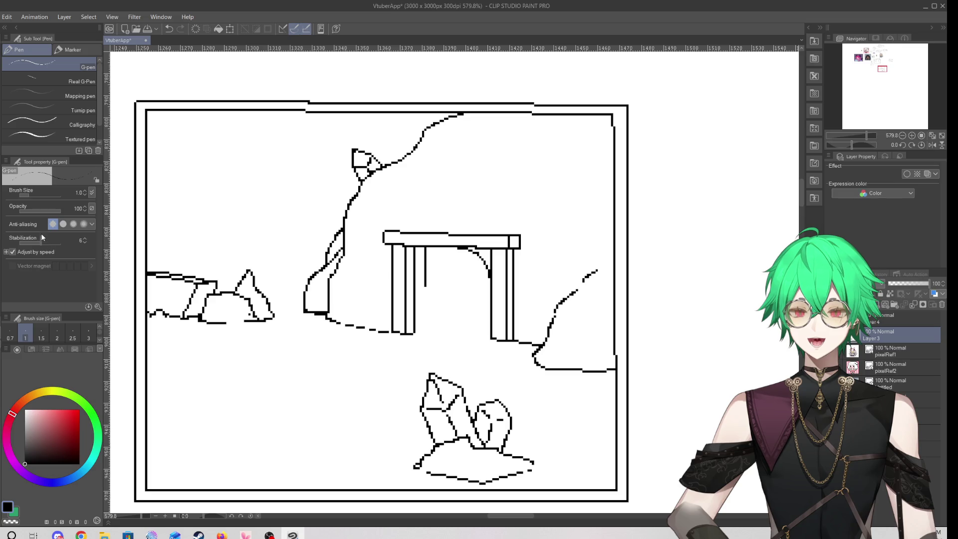
pyautogui.press('e')
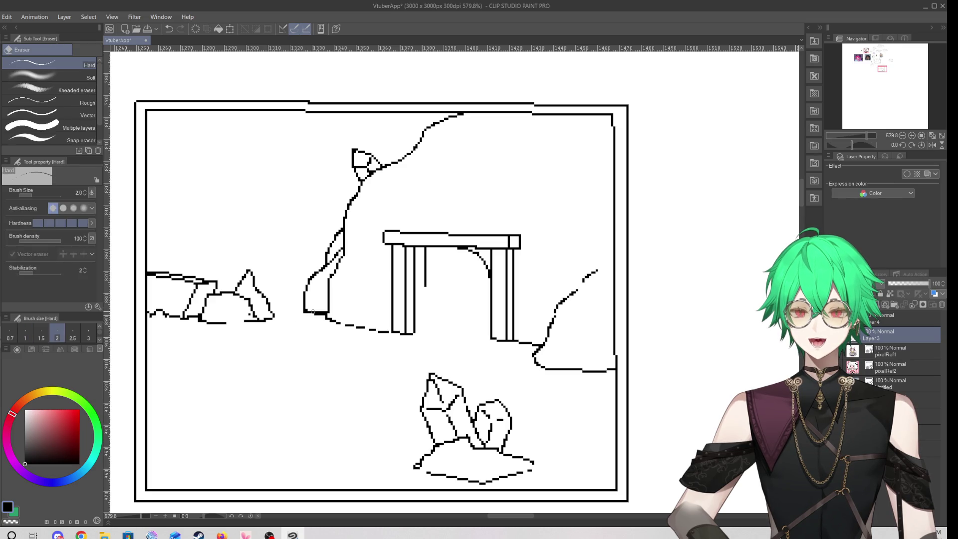
pyautogui.moveTo(316, 311); pyautogui.dragTo(325, 312)
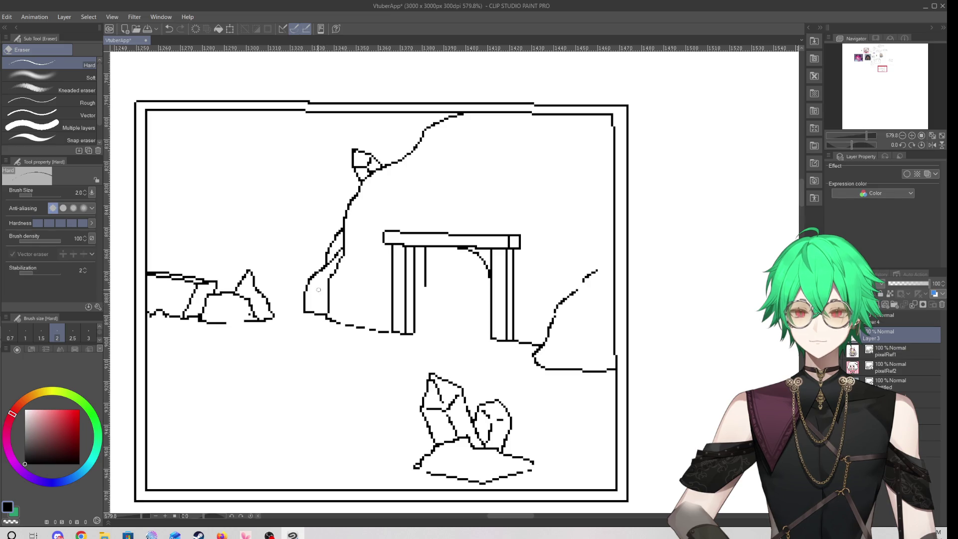
pyautogui.moveTo(327, 271)
pyautogui.mouseDown()
pyautogui.moveTo(314, 279)
pyautogui.moveTo(339, 251)
pyautogui.mouseUp()
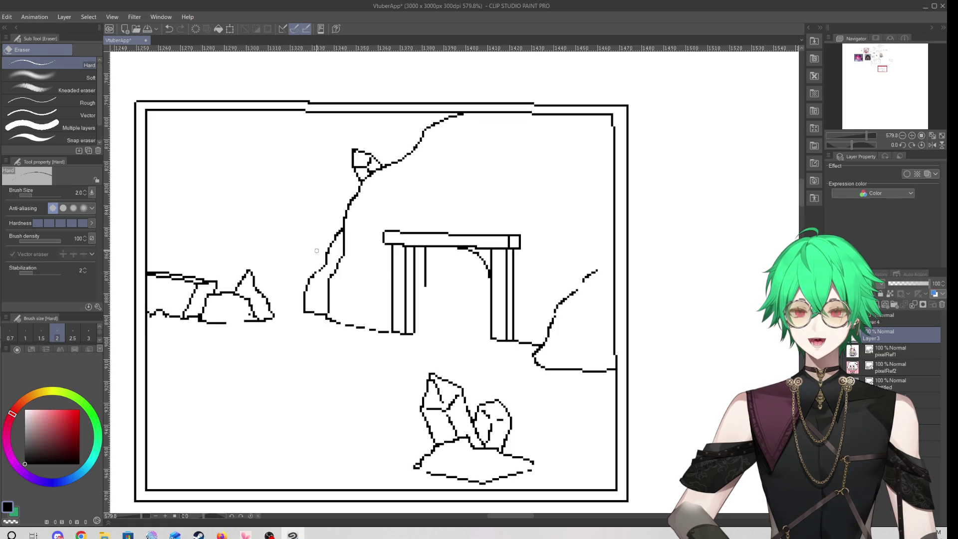
pyautogui.press('p')
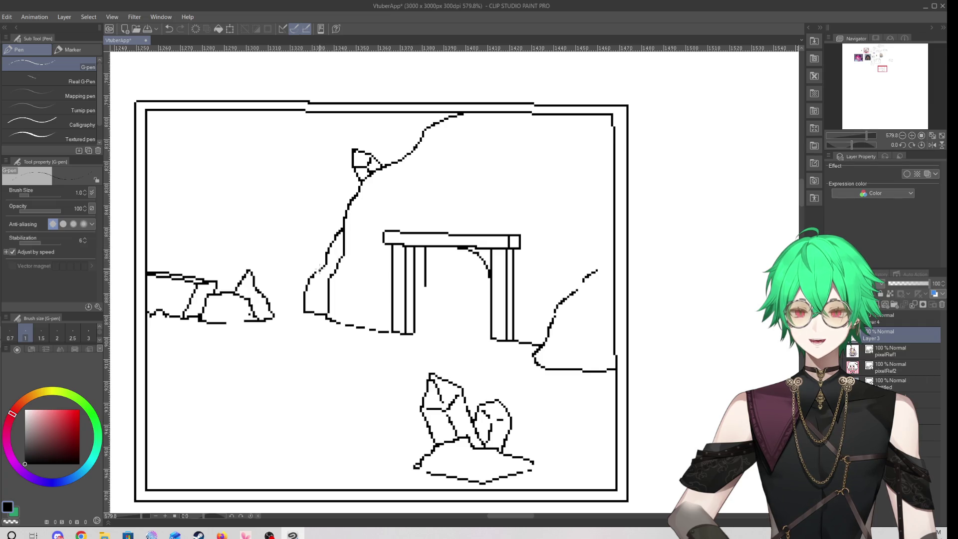
pyautogui.moveTo(323, 265); pyautogui.dragTo(338, 257)
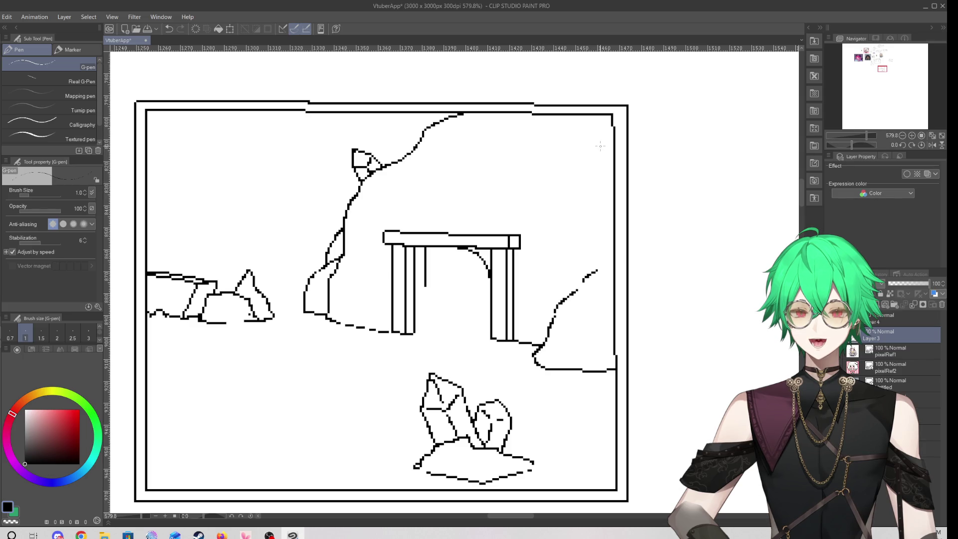
# Add a new layer above the pixelRef1 layer
pyautogui.scroll(-4, 358, 255)
pyautogui.scroll(2, 343, 258)
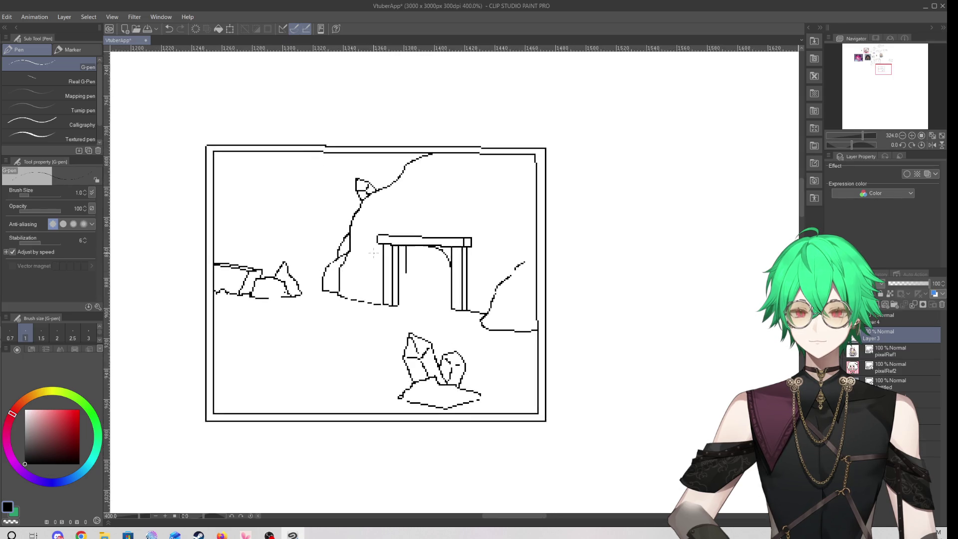
pyautogui.scroll(-4, 343, 258)
pyautogui.scroll(3, 337, 284)
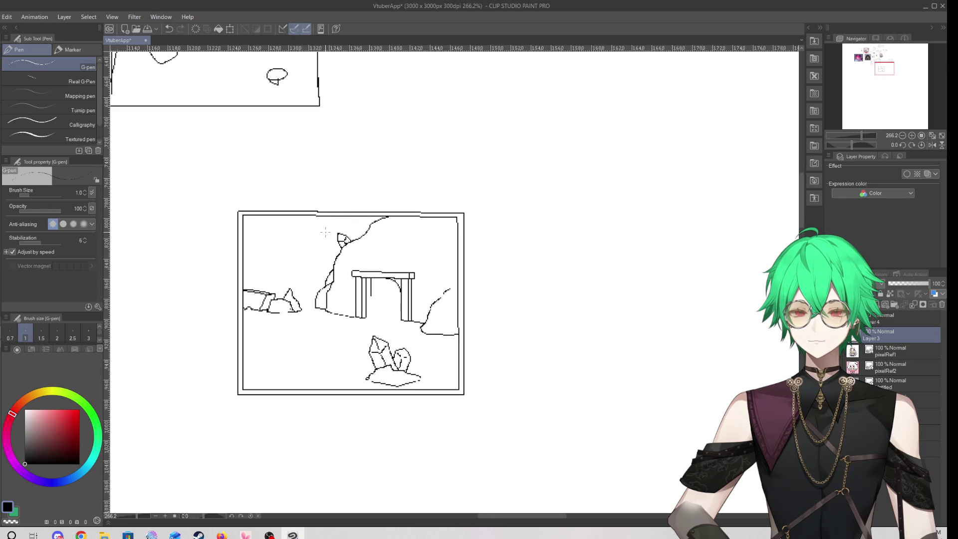
pyautogui.scroll(1, 342, 288)
pyautogui.scroll(-4, 341, 288)
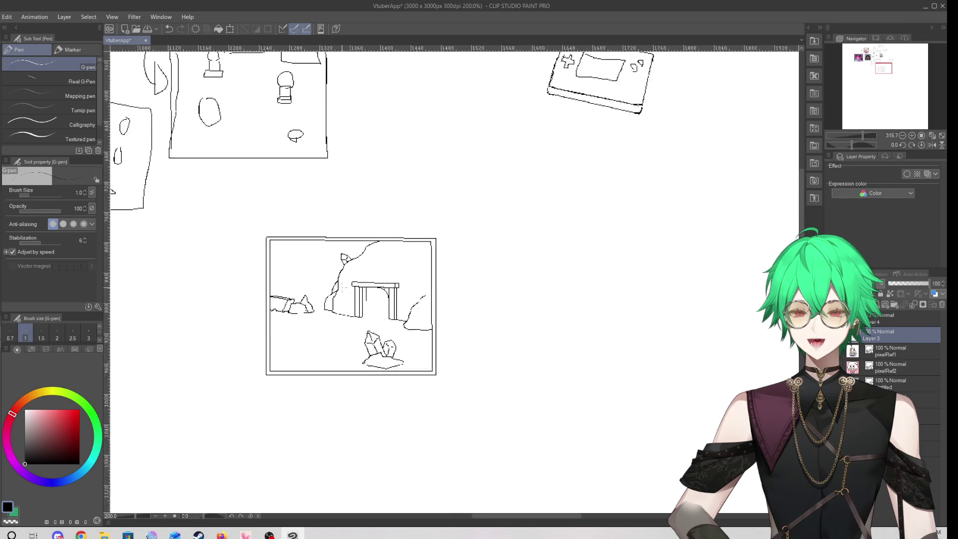
pyautogui.scroll(6, 342, 290)
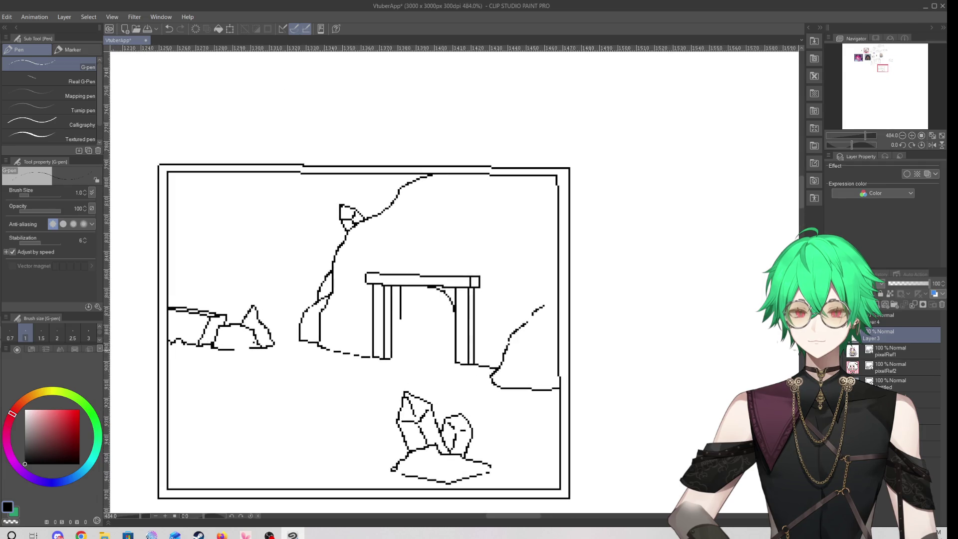
pyautogui.click(904, 356)
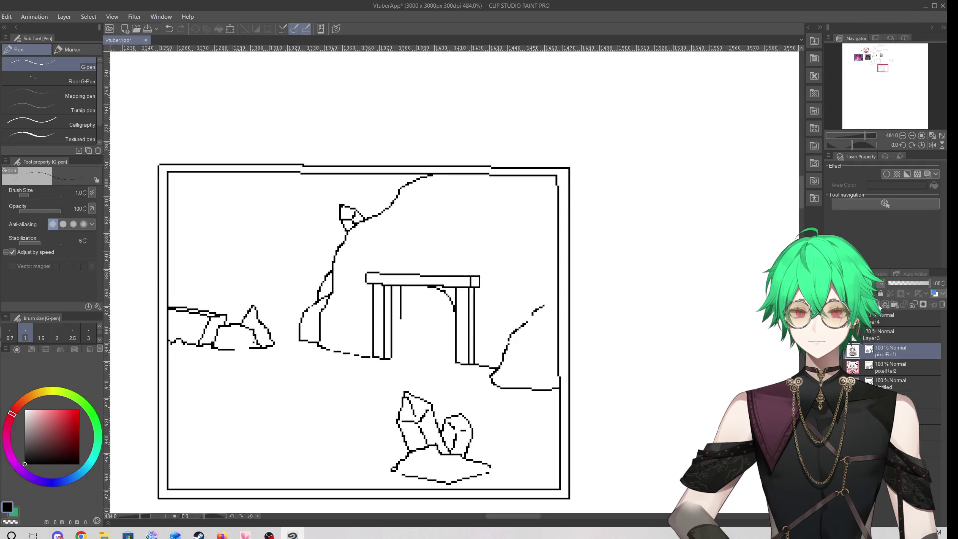
pyautogui.click(883, 305)
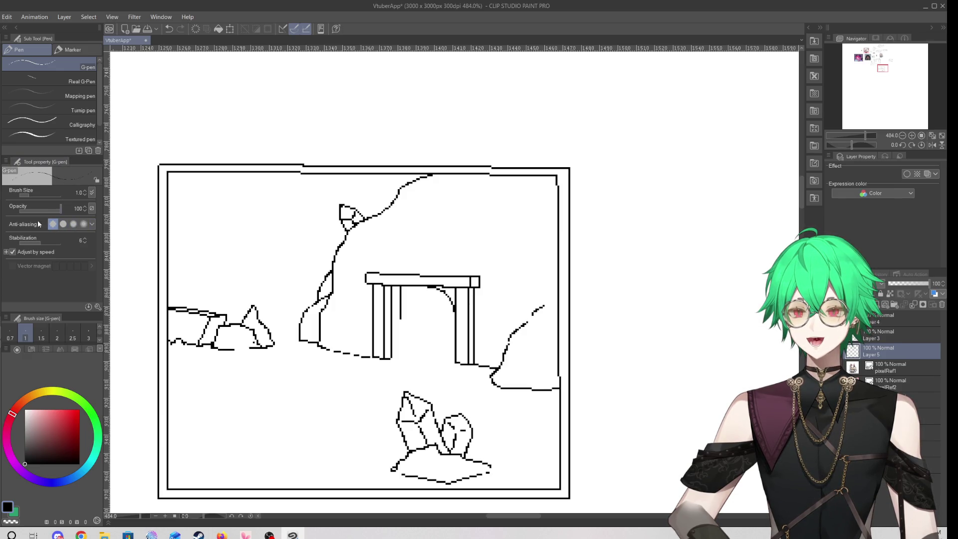
# Set a size-2 pen in greyish mauve and sketch grey curves across the rock
pyautogui.click(57, 333)
pyautogui.click(26, 450)
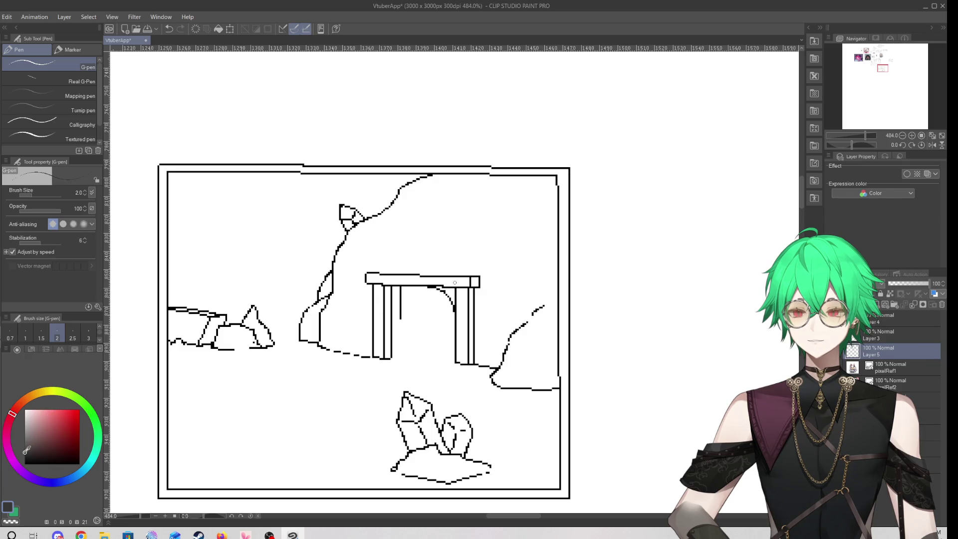
pyautogui.moveTo(33, 449)
pyautogui.mouseDown()
pyautogui.moveTo(42, 441)
pyautogui.moveTo(33, 440)
pyautogui.mouseUp()
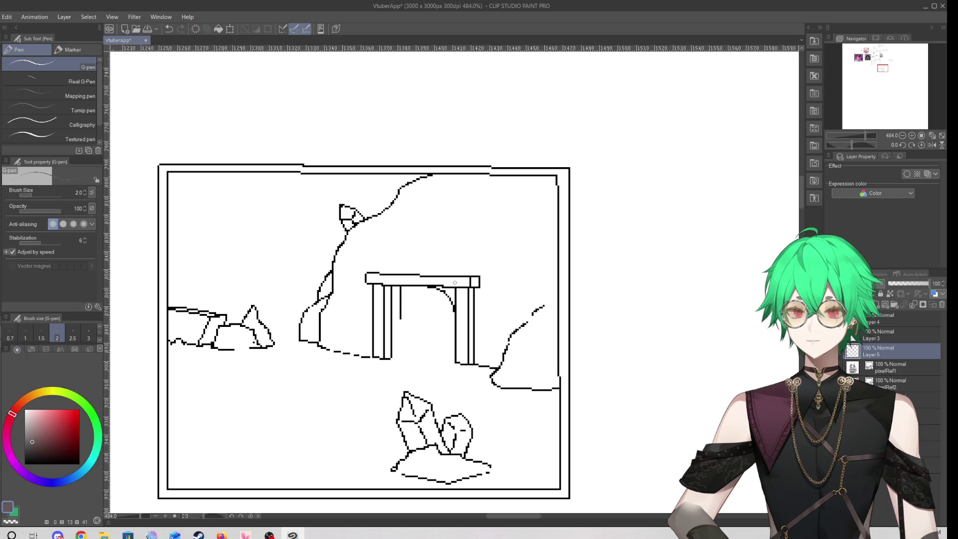
pyautogui.moveTo(395, 223); pyautogui.dragTo(459, 201)
pyautogui.moveTo(422, 207)
pyautogui.mouseDown()
pyautogui.moveTo(367, 251)
pyautogui.moveTo(469, 203)
pyautogui.moveTo(365, 242)
pyautogui.moveTo(480, 193)
pyautogui.mouseUp()
# Undo the grey strokes and lasso-select the area inside the rock outline
pyautogui.click(169, 28)
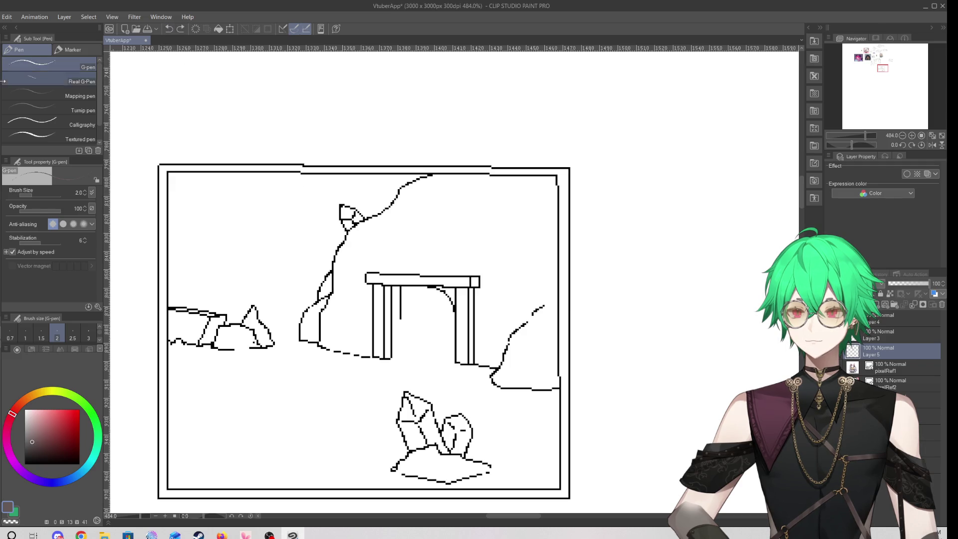
pyautogui.press('m')
pyautogui.moveTo(449, 178)
pyautogui.mouseDown()
pyautogui.moveTo(372, 220)
pyautogui.moveTo(309, 315)
pyautogui.moveTo(312, 336)
pyautogui.moveTo(369, 349)
pyautogui.moveTo(370, 287)
pyautogui.moveTo(381, 263)
pyautogui.moveTo(471, 264)
pyautogui.moveTo(493, 283)
pyautogui.moveTo(480, 327)
pyautogui.moveTo(493, 355)
pyautogui.moveTo(533, 384)
pyautogui.moveTo(552, 377)
pyautogui.moveTo(546, 212)
pyautogui.moveTo(517, 180)
pyautogui.moveTo(451, 179)
pyautogui.mouseUp()
# Fill the selected rock area and its unfilled left part with dark mauve
pyautogui.press('g')
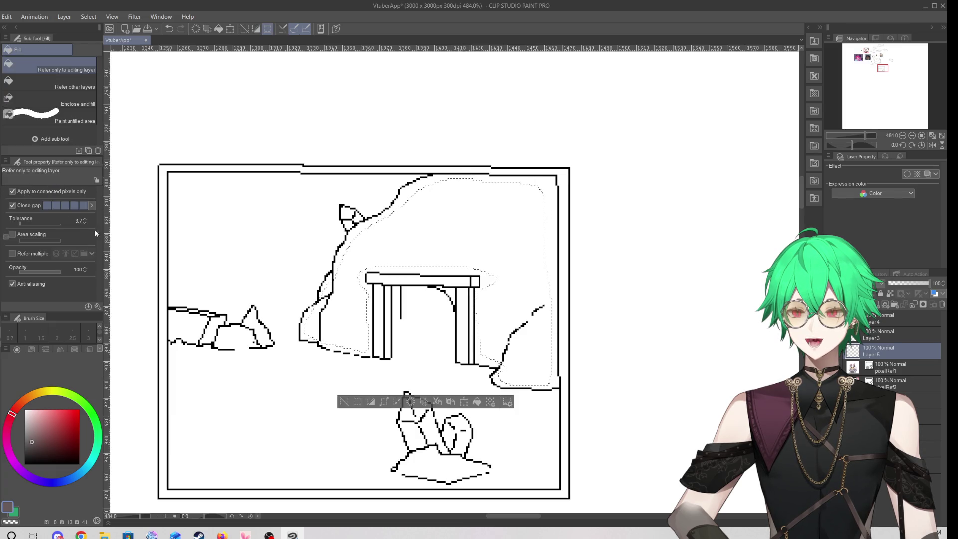
pyautogui.click(439, 220)
pyautogui.click(344, 314)
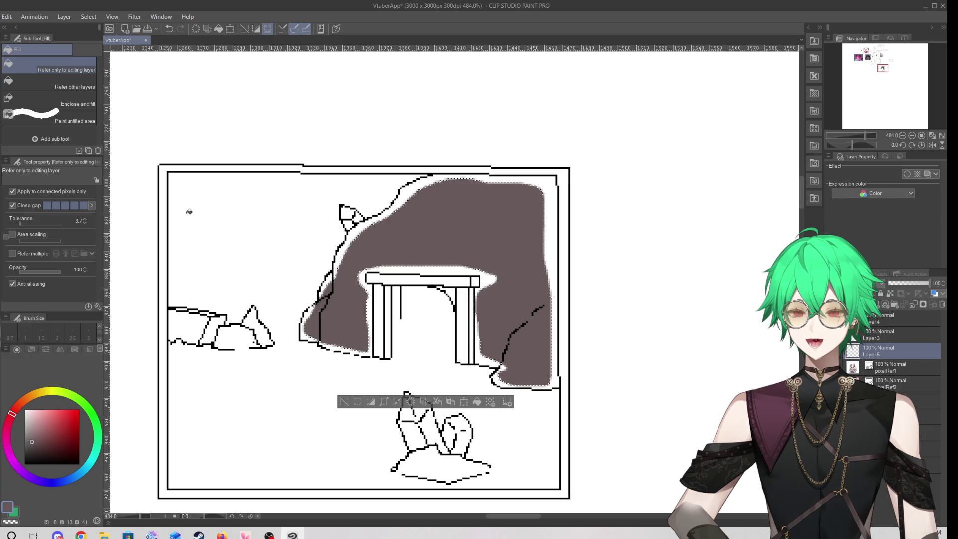
# Deselect and paint in the white gap and upper-left edge of the rock with the G-pen
pyautogui.press('p')
pyautogui.hotkey('ctrl', 'd')
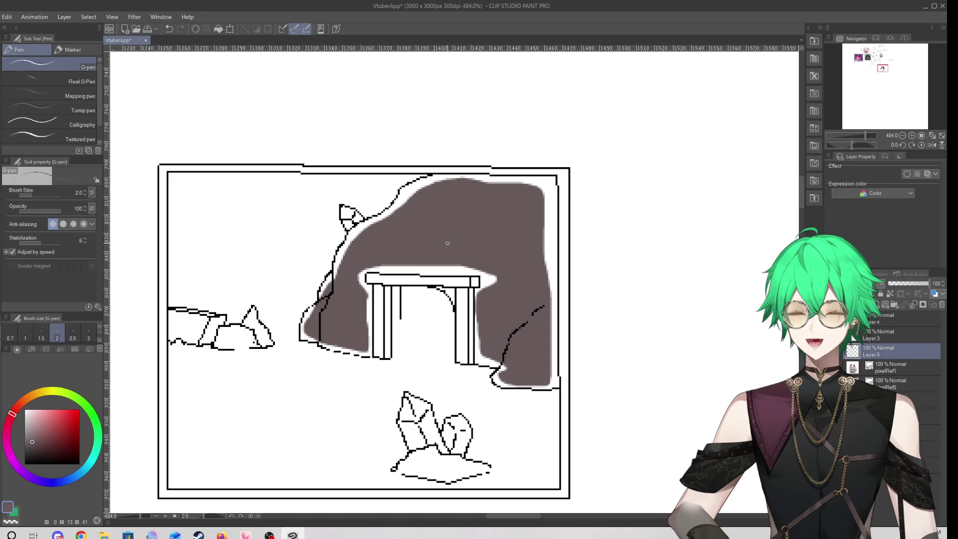
pyautogui.moveTo(357, 235)
pyautogui.mouseDown()
pyautogui.moveTo(349, 242)
pyautogui.moveTo(394, 204)
pyautogui.mouseUp()
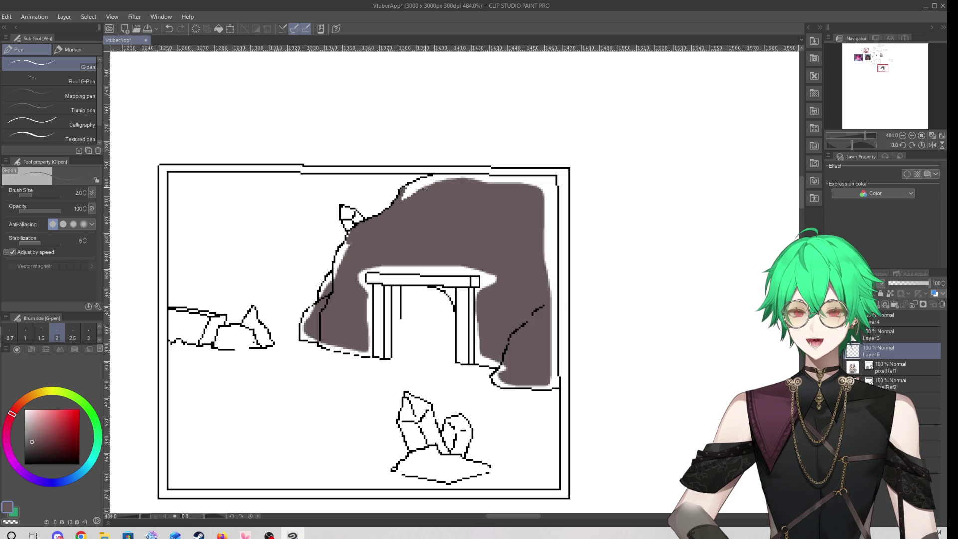
pyautogui.moveTo(425, 188)
pyautogui.mouseDown()
pyautogui.moveTo(398, 203)
pyautogui.moveTo(421, 179)
pyautogui.moveTo(451, 172)
pyautogui.moveTo(402, 198)
pyautogui.moveTo(439, 177)
pyautogui.moveTo(553, 177)
pyautogui.moveTo(549, 223)
pyautogui.moveTo(549, 181)
pyautogui.moveTo(482, 185)
pyautogui.moveTo(534, 181)
pyautogui.mouseUp()
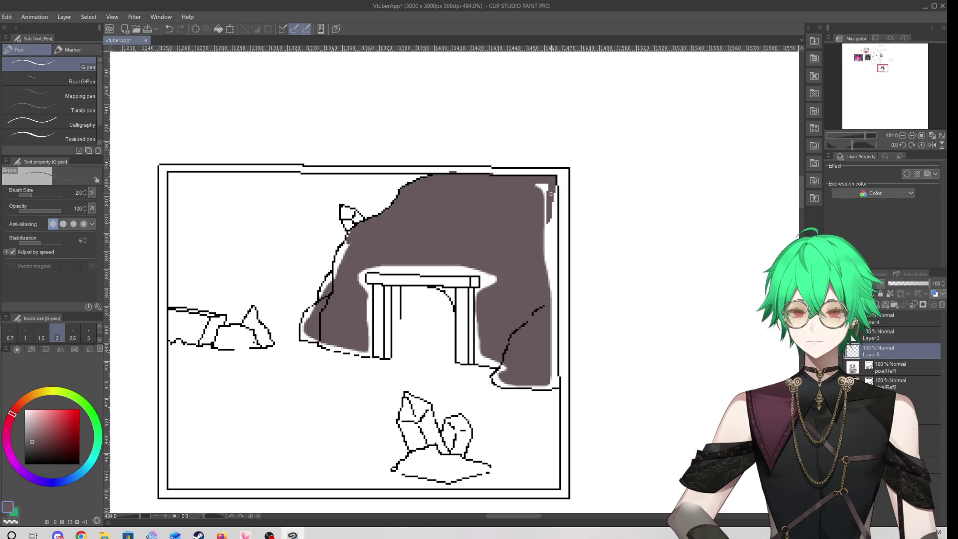
# Paint over the white streaks along the rock fill's right edge down to the bottom right
pyautogui.moveTo(555, 189); pyautogui.dragTo(548, 275)
pyautogui.moveTo(554, 206)
pyautogui.mouseDown()
pyautogui.moveTo(547, 288)
pyautogui.moveTo(546, 194)
pyautogui.mouseUp()
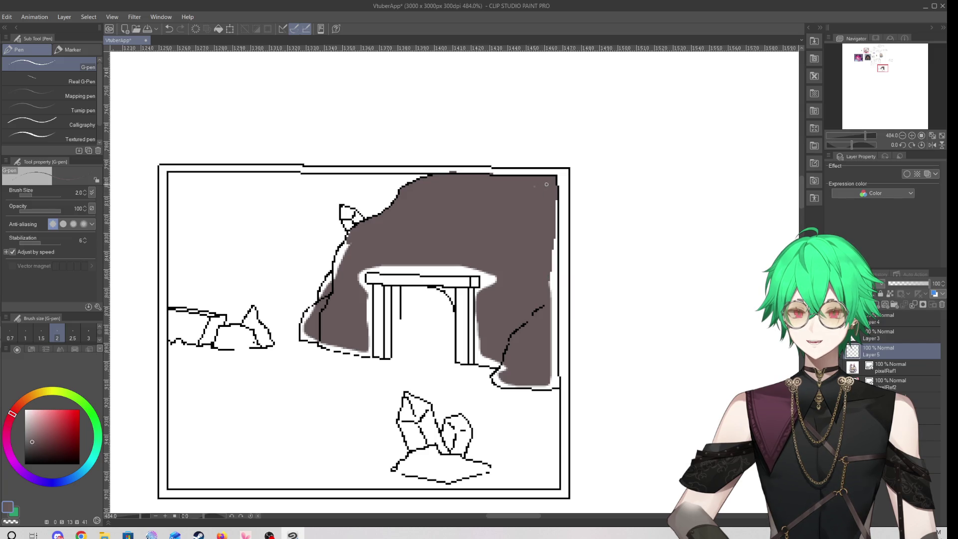
pyautogui.moveTo(555, 237)
pyautogui.mouseDown()
pyautogui.moveTo(555, 375)
pyautogui.moveTo(555, 260)
pyautogui.mouseUp()
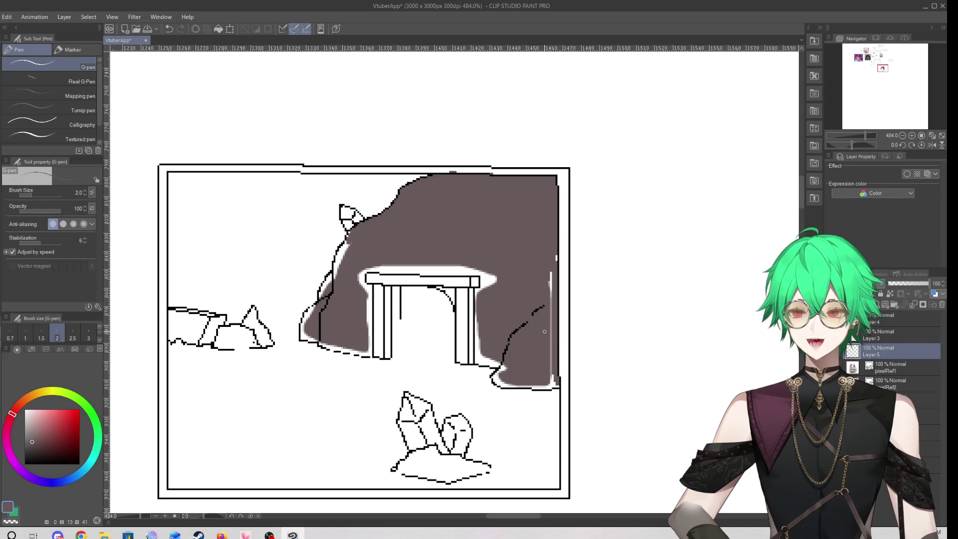
pyautogui.moveTo(556, 257)
pyautogui.mouseDown()
pyautogui.moveTo(551, 357)
pyautogui.moveTo(552, 298)
pyautogui.mouseUp()
pyautogui.moveTo(551, 356)
pyautogui.mouseDown()
pyautogui.moveTo(553, 386)
pyautogui.moveTo(535, 388)
pyautogui.moveTo(557, 384)
pyautogui.moveTo(497, 381)
pyautogui.moveTo(504, 357)
pyautogui.moveTo(498, 382)
pyautogui.moveTo(477, 364)
pyautogui.moveTo(490, 365)
pyautogui.moveTo(478, 349)
pyautogui.moveTo(478, 293)
pyautogui.moveTo(497, 274)
pyautogui.moveTo(475, 294)
pyautogui.mouseUp()
# Cover the white specks by the right pillar, above the lintel and left of the pillar
pyautogui.moveTo(476, 340)
pyautogui.mouseDown()
pyautogui.moveTo(476, 361)
pyautogui.moveTo(479, 341)
pyautogui.moveTo(496, 360)
pyautogui.moveTo(478, 351)
pyautogui.mouseUp()
pyautogui.moveTo(488, 267); pyautogui.dragTo(363, 267)
pyautogui.moveTo(477, 269)
pyautogui.mouseDown()
pyautogui.moveTo(482, 284)
pyautogui.moveTo(491, 278)
pyautogui.moveTo(365, 270)
pyautogui.moveTo(480, 270)
pyautogui.mouseUp()
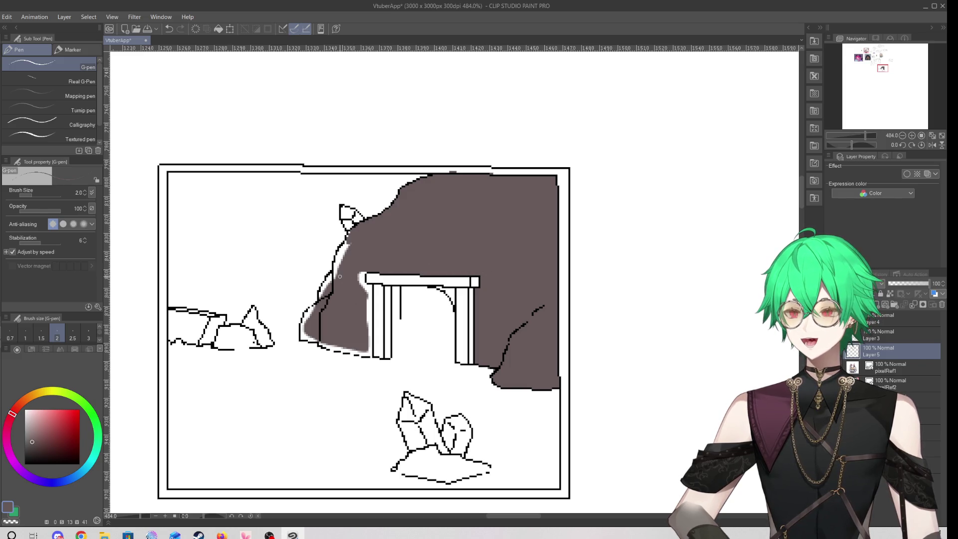
pyautogui.moveTo(362, 277)
pyautogui.mouseDown()
pyautogui.moveTo(371, 354)
pyautogui.moveTo(321, 345)
pyautogui.moveTo(363, 351)
pyautogui.mouseUp()
pyautogui.moveTo(369, 290); pyautogui.dragTo(369, 326)
pyautogui.scroll(-5, 329, 290)
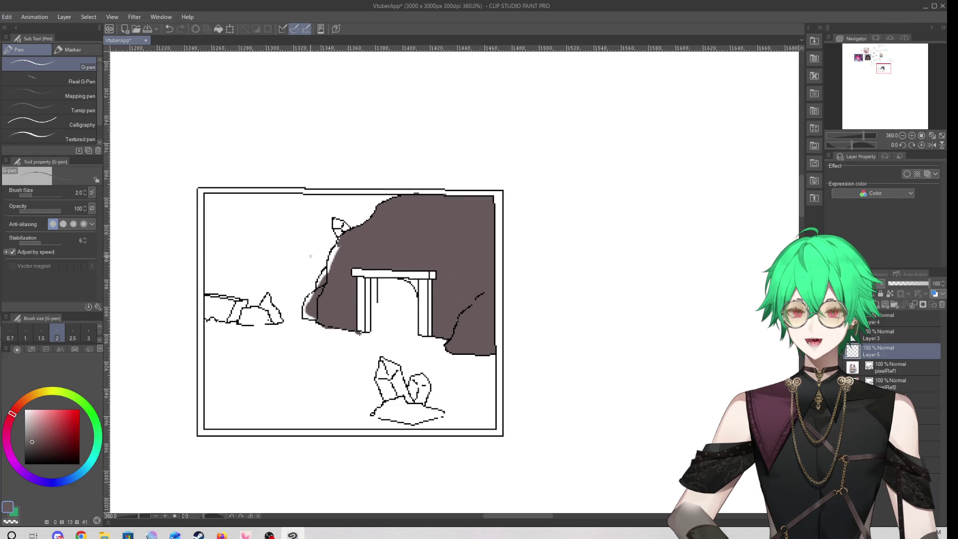
# Switch to a thin 1.0 black G-pen and sketch a rough truck with wheels and roof
pyautogui.scroll(2, 499, 284)
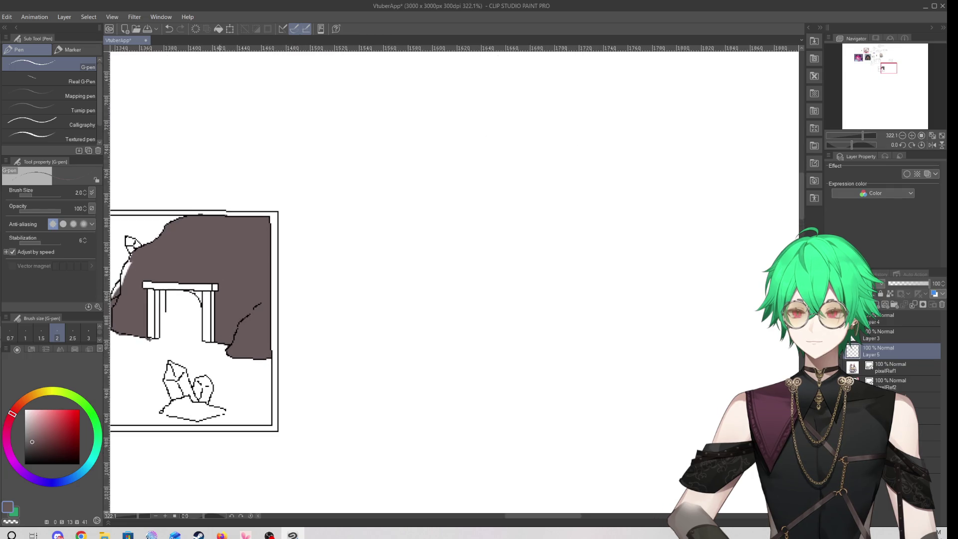
pyautogui.press('[')
pyautogui.press('[')
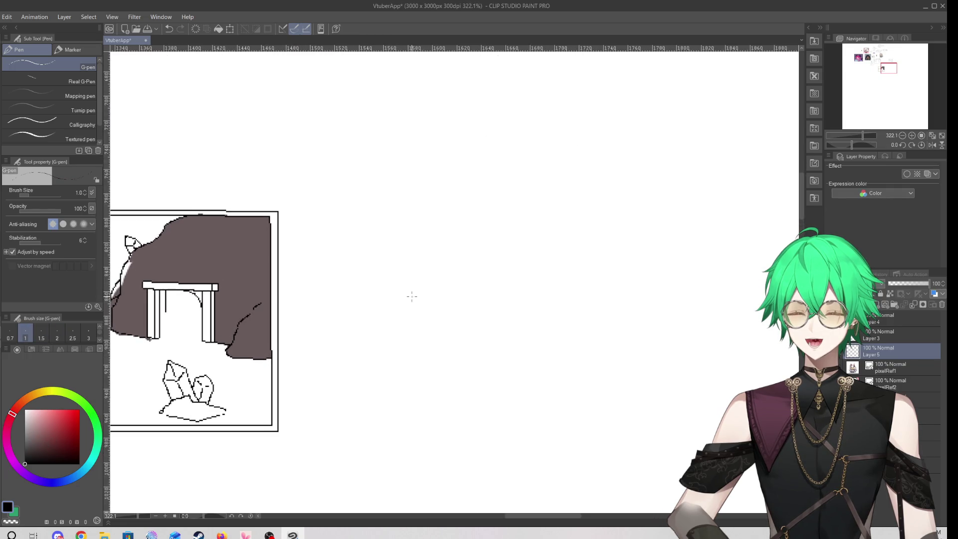
pyautogui.moveTo(421, 284)
pyautogui.mouseDown()
pyautogui.moveTo(426, 261)
pyautogui.moveTo(470, 261)
pyautogui.moveTo(478, 238)
pyautogui.moveTo(555, 238)
pyautogui.moveTo(558, 266)
pyautogui.moveTo(490, 297)
pyautogui.moveTo(422, 283)
pyautogui.mouseUp()
pyautogui.moveTo(518, 306)
pyautogui.mouseDown()
pyautogui.moveTo(533, 291)
pyautogui.moveTo(519, 306)
pyautogui.mouseUp()
pyautogui.moveTo(450, 287)
pyautogui.mouseDown()
pyautogui.moveTo(440, 299)
pyautogui.moveTo(452, 310)
pyautogui.mouseUp()
pyautogui.scroll(1, 452, 309)
pyautogui.moveTo(372, 208)
pyautogui.mouseDown()
pyautogui.moveTo(499, 246)
pyautogui.moveTo(496, 298)
pyautogui.moveTo(427, 299)
pyautogui.moveTo(429, 284)
pyautogui.moveTo(457, 292)
pyautogui.mouseUp()
# Sketch an oval vehicle body with small strokes beside it and a box to its right
pyautogui.scroll(-1, 433, 277)
pyautogui.scroll(-2, 353, 269)
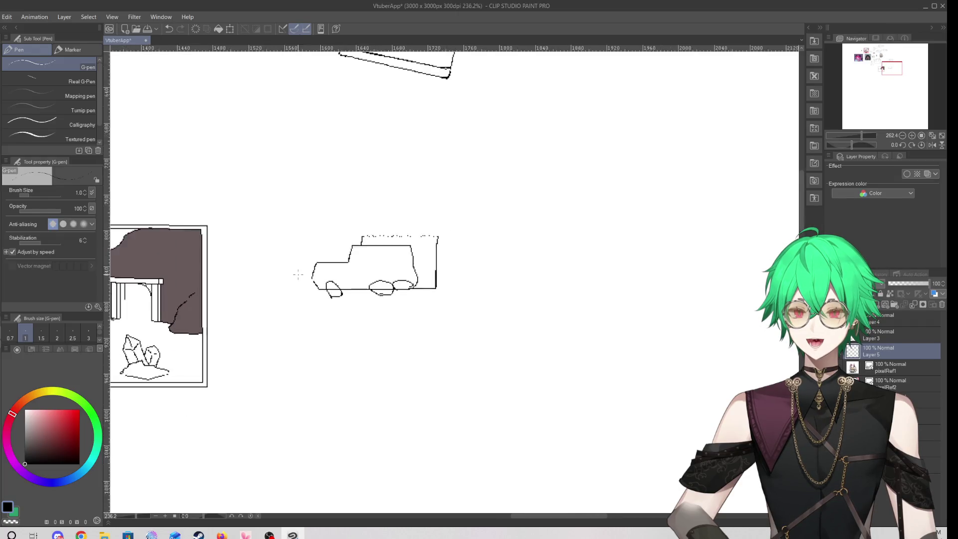
pyautogui.scroll(3, 357, 285)
pyautogui.moveTo(331, 306)
pyautogui.mouseDown()
pyautogui.moveTo(341, 334)
pyautogui.moveTo(346, 303)
pyautogui.moveTo(381, 305)
pyautogui.moveTo(367, 284)
pyautogui.moveTo(467, 227)
pyautogui.moveTo(646, 271)
pyautogui.moveTo(526, 351)
pyautogui.moveTo(437, 344)
pyautogui.mouseUp()
pyautogui.moveTo(358, 280)
pyautogui.mouseDown()
pyautogui.moveTo(318, 273)
pyautogui.moveTo(326, 291)
pyautogui.mouseUp()
pyautogui.scroll(-3, 378, 285)
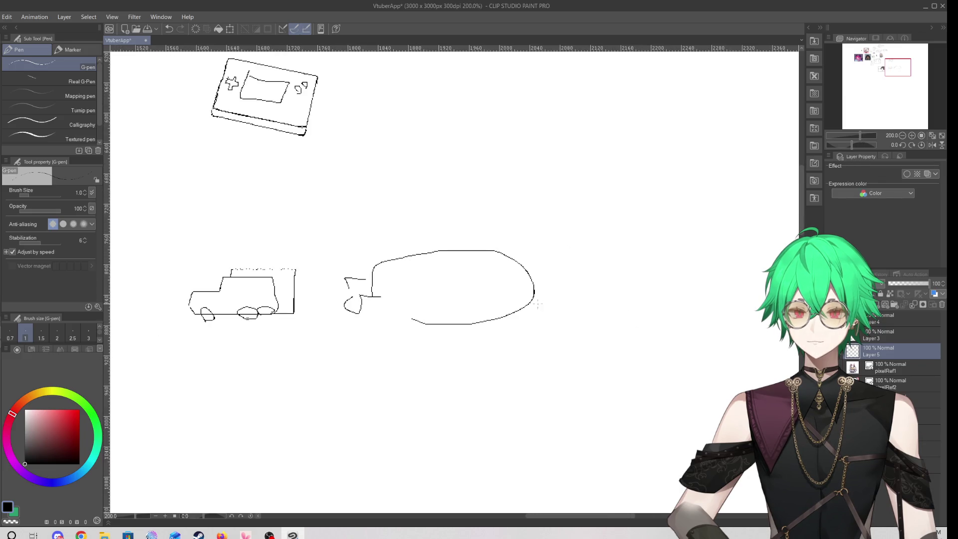
pyautogui.moveTo(536, 298)
pyautogui.mouseDown()
pyautogui.moveTo(522, 306)
pyautogui.moveTo(597, 311)
pyautogui.moveTo(536, 280)
pyautogui.mouseUp()
# Sketch more boxes: one right of the sketches, a curved-side shape and a large box below
pyautogui.scroll(-5, 601, 292)
pyautogui.scroll(5, 600, 292)
pyautogui.moveTo(406, 218)
pyautogui.mouseDown()
pyautogui.moveTo(579, 308)
pyautogui.moveTo(630, 214)
pyautogui.moveTo(473, 196)
pyautogui.mouseUp()
pyautogui.scroll(-2, 594, 244)
pyautogui.scroll(-2, 607, 240)
pyautogui.scroll(2, 428, 342)
pyautogui.moveTo(277, 298)
pyautogui.mouseDown()
pyautogui.moveTo(343, 342)
pyautogui.moveTo(318, 299)
pyautogui.mouseUp()
pyautogui.moveTo(380, 280)
pyautogui.mouseDown()
pyautogui.moveTo(379, 342)
pyautogui.moveTo(535, 349)
pyautogui.moveTo(560, 281)
pyautogui.moveTo(384, 276)
pyautogui.mouseUp()
pyautogui.scroll(-2, 400, 289)
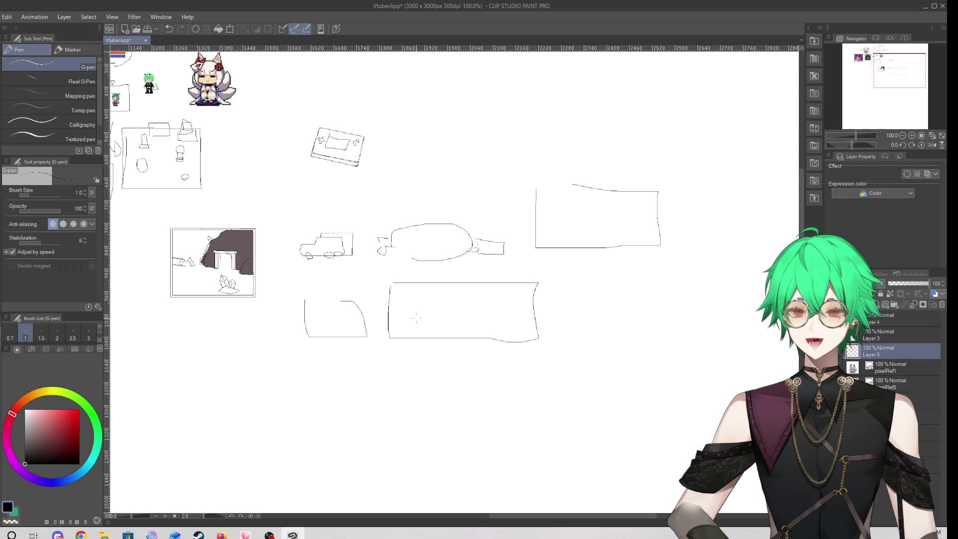
# Draw a long box with a tab, pointed nose, slanted window, rounded box and triangle inside
pyautogui.scroll(2, 395, 474)
pyautogui.moveTo(355, 400)
pyautogui.mouseDown()
pyautogui.moveTo(354, 353)
pyautogui.moveTo(559, 354)
pyautogui.moveTo(590, 406)
pyautogui.moveTo(370, 421)
pyautogui.moveTo(357, 398)
pyautogui.mouseUp()
pyautogui.moveTo(382, 353)
pyautogui.mouseDown()
pyautogui.moveTo(420, 353)
pyautogui.moveTo(367, 336)
pyautogui.moveTo(381, 344)
pyautogui.mouseUp()
pyautogui.moveTo(348, 386)
pyautogui.mouseDown()
pyautogui.moveTo(298, 424)
pyautogui.moveTo(353, 428)
pyautogui.moveTo(268, 405)
pyautogui.moveTo(314, 411)
pyautogui.mouseUp()
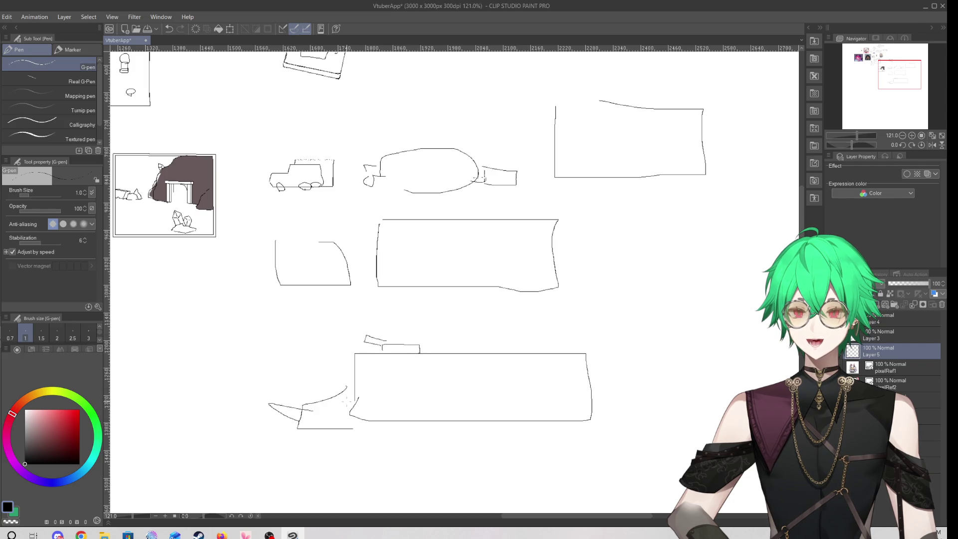
pyautogui.moveTo(372, 375)
pyautogui.mouseDown()
pyautogui.moveTo(413, 400)
pyautogui.moveTo(373, 376)
pyautogui.mouseUp()
pyautogui.moveTo(466, 379)
pyautogui.mouseDown()
pyautogui.moveTo(458, 392)
pyautogui.moveTo(473, 384)
pyautogui.moveTo(545, 395)
pyautogui.mouseUp()
pyautogui.moveTo(500, 375); pyautogui.dragTo(545, 394)
# Draw a hook stroke right of the middle box and marks under the truck sketch
pyautogui.scroll(-3, 464, 309)
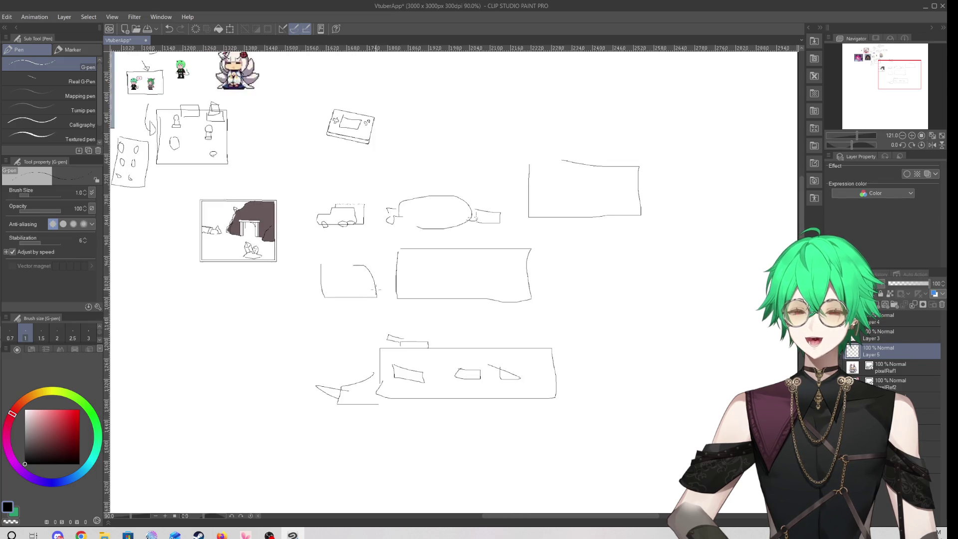
pyautogui.scroll(3, 602, 296)
pyautogui.moveTo(551, 272); pyautogui.dragTo(599, 294)
pyautogui.moveTo(539, 305); pyautogui.dragTo(588, 275)
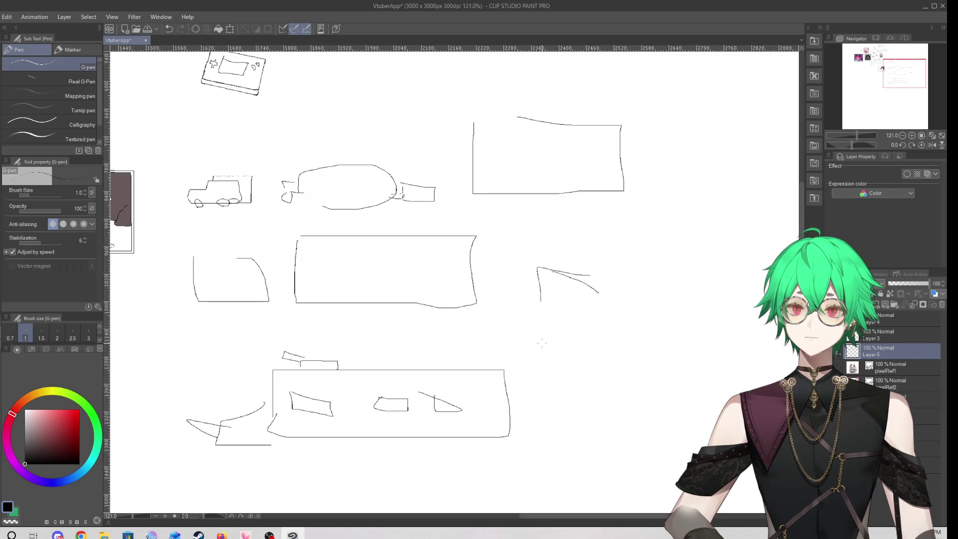
pyautogui.scroll(-3, 480, 324)
pyautogui.scroll(5, 454, 295)
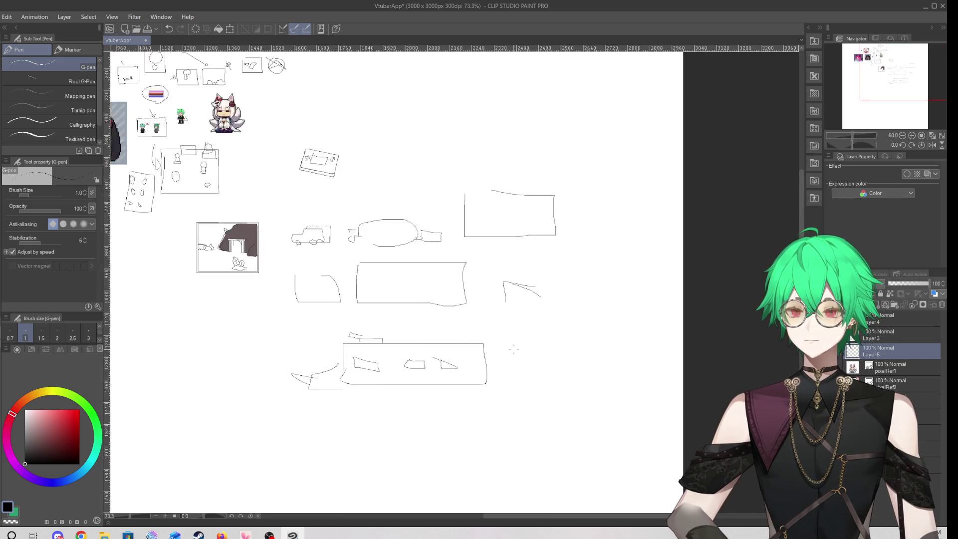
pyautogui.scroll(3, 374, 210)
pyautogui.moveTo(210, 259)
pyautogui.mouseDown()
pyautogui.moveTo(204, 282)
pyautogui.moveTo(218, 260)
pyautogui.mouseUp()
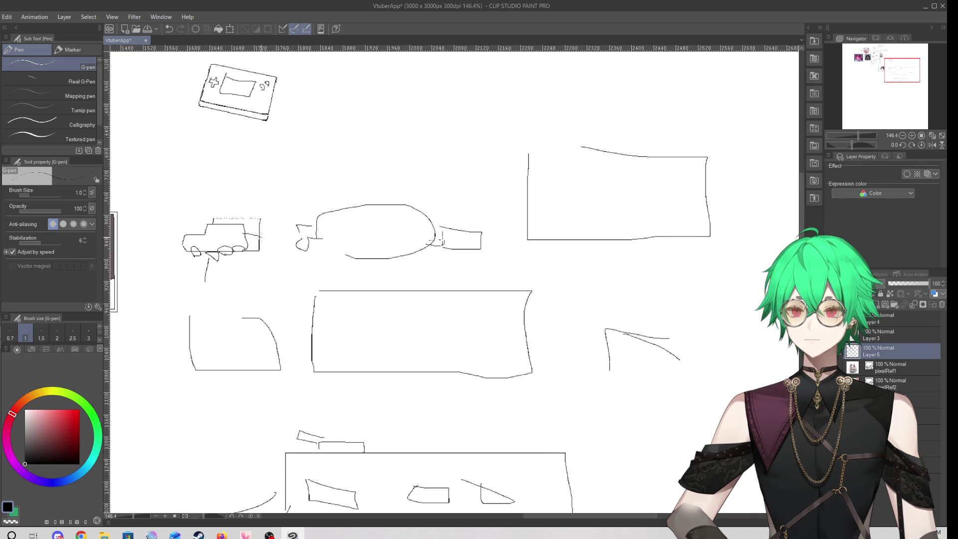
# Draw a C-shaped curve closed into a loop with a leaf-shaped loop above it
pyautogui.scroll(-3, 291, 313)
pyautogui.scroll(-3, 260, 325)
pyautogui.scroll(1, 263, 328)
pyautogui.moveTo(263, 312)
pyautogui.mouseDown()
pyautogui.moveTo(258, 414)
pyautogui.moveTo(263, 332)
pyautogui.mouseUp()
pyautogui.moveTo(204, 324); pyautogui.dragTo(232, 348)
pyautogui.moveTo(182, 259); pyautogui.dragTo(180, 258)
# Draw a box below the leaf loops and fill it with small loops and a curve
pyautogui.moveTo(350, 364)
pyautogui.mouseDown()
pyautogui.moveTo(348, 464)
pyautogui.moveTo(527, 432)
pyautogui.moveTo(349, 361)
pyautogui.mouseUp()
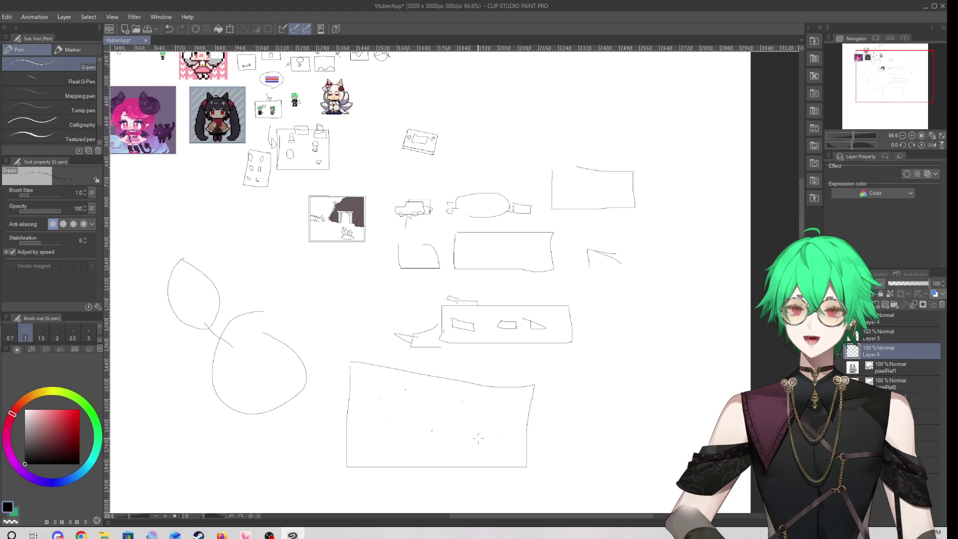
pyautogui.moveTo(368, 399)
pyautogui.mouseDown()
pyautogui.moveTo(382, 432)
pyautogui.moveTo(442, 431)
pyautogui.mouseUp()
pyautogui.moveTo(481, 405)
pyautogui.mouseDown()
pyautogui.moveTo(503, 413)
pyautogui.moveTo(484, 427)
pyautogui.mouseUp()
pyautogui.moveTo(400, 384); pyautogui.dragTo(410, 388)
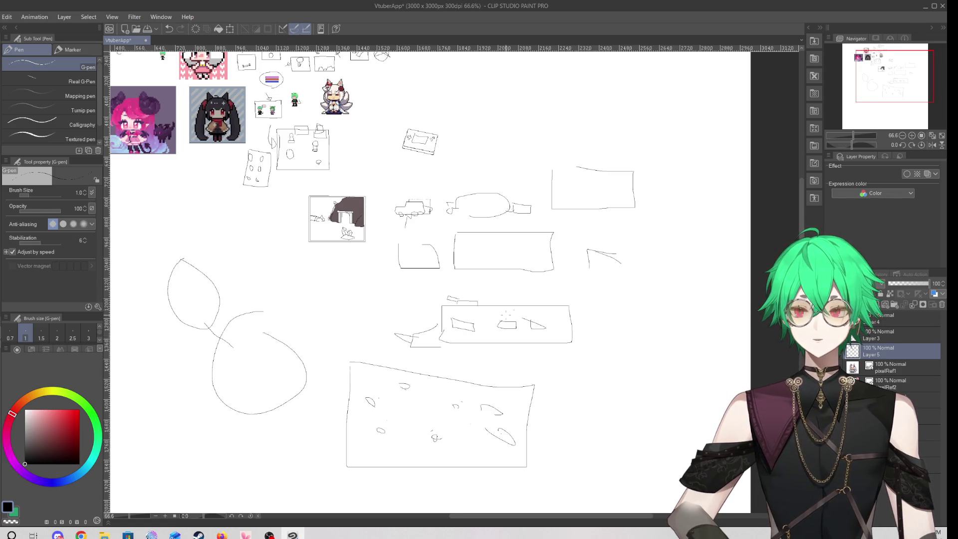
pyautogui.scroll(-2, 282, 313)
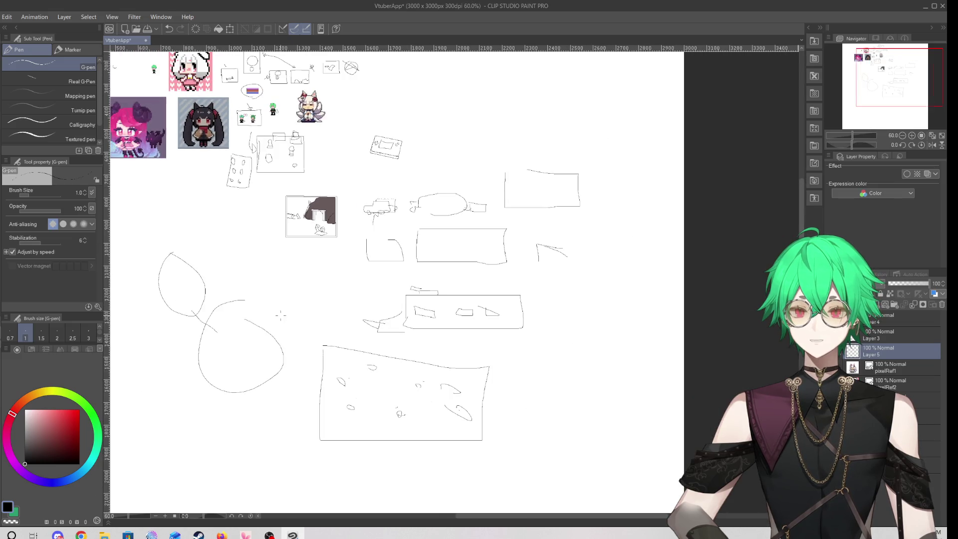
pyautogui.scroll(3, 282, 313)
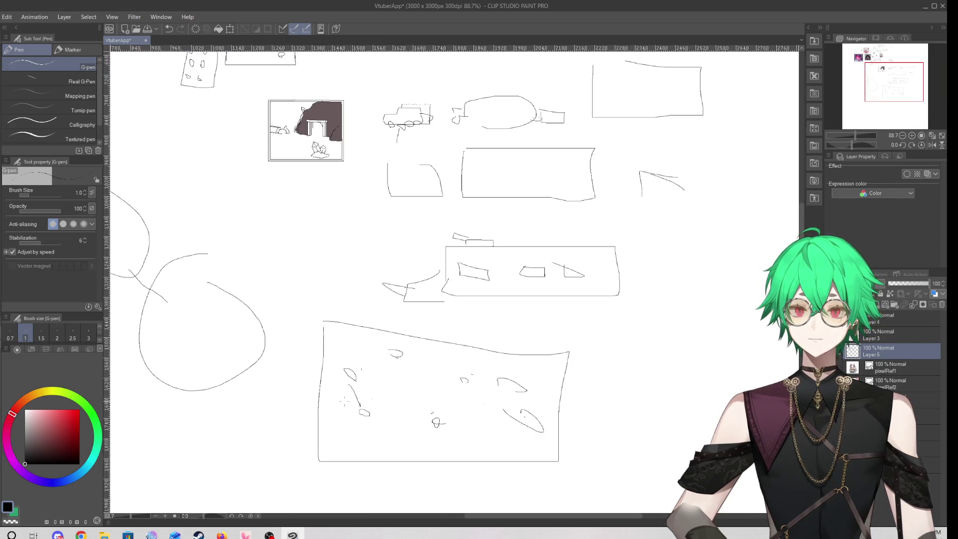
pyautogui.scroll(-3, 344, 402)
pyautogui.scroll(4, 195, 339)
pyautogui.scroll(-3, 195, 339)
pyautogui.scroll(4, 210, 394)
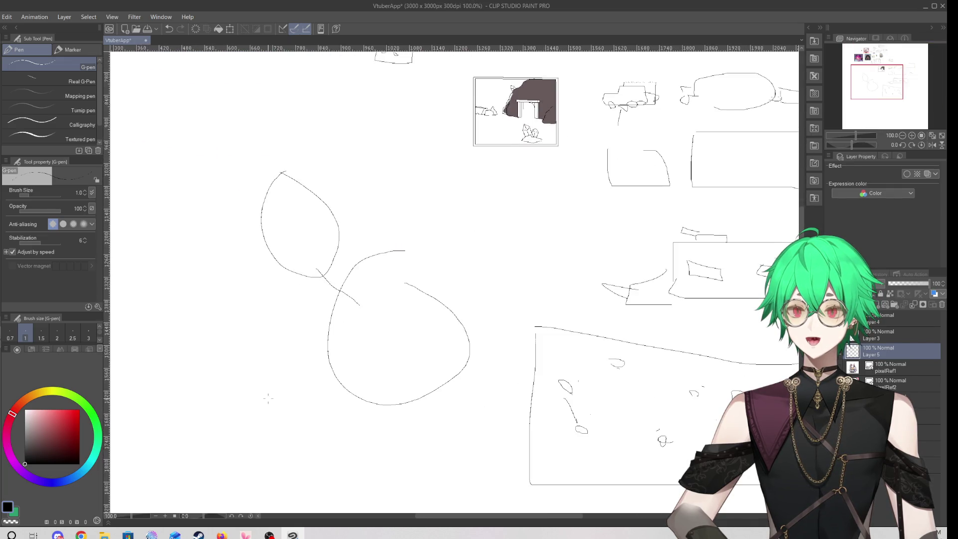
pyautogui.scroll(-2, 268, 398)
pyautogui.scroll(5, 361, 327)
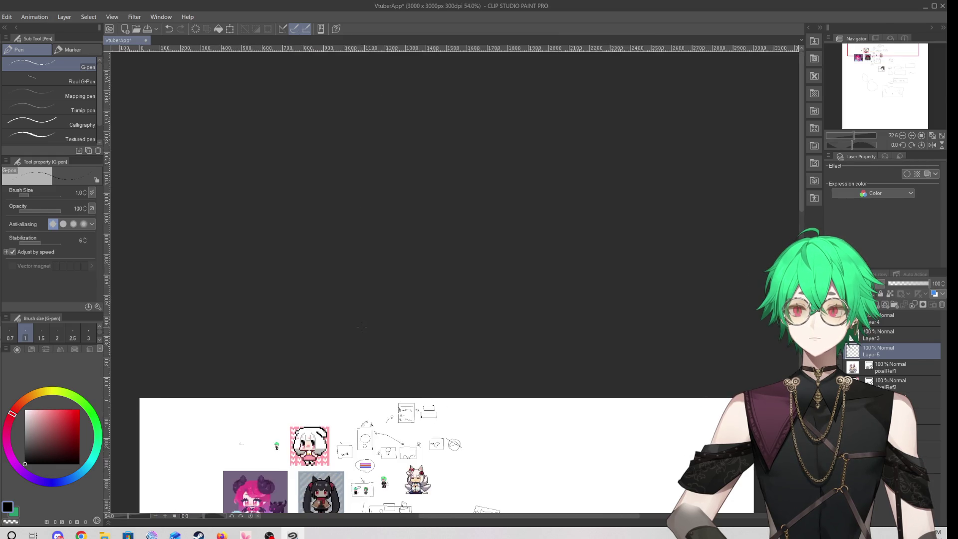
pyautogui.scroll(5, 362, 327)
pyautogui.scroll(10, 363, 378)
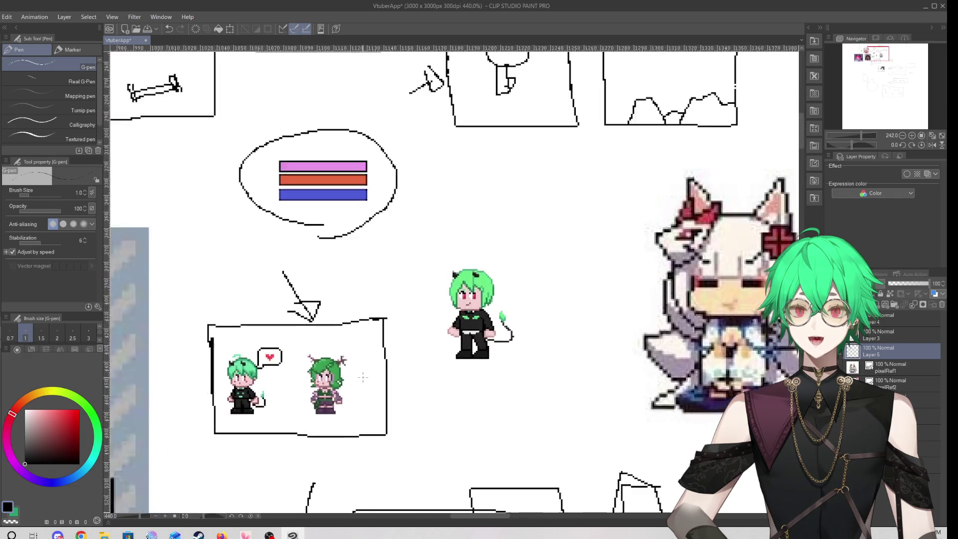
pyautogui.scroll(1, 363, 378)
pyautogui.scroll(3, 467, 325)
pyautogui.scroll(-4, 467, 324)
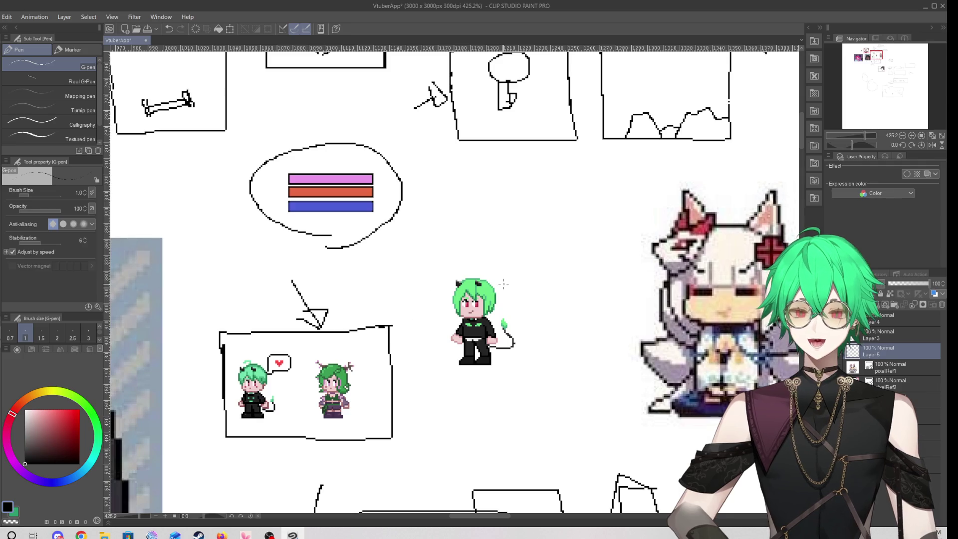
pyautogui.moveTo(505, 284)
pyautogui.mouseDown()
pyautogui.moveTo(500, 252)
pyautogui.moveTo(534, 255)
pyautogui.moveTo(503, 288)
pyautogui.mouseUp()
pyautogui.scroll(3, 252, 397)
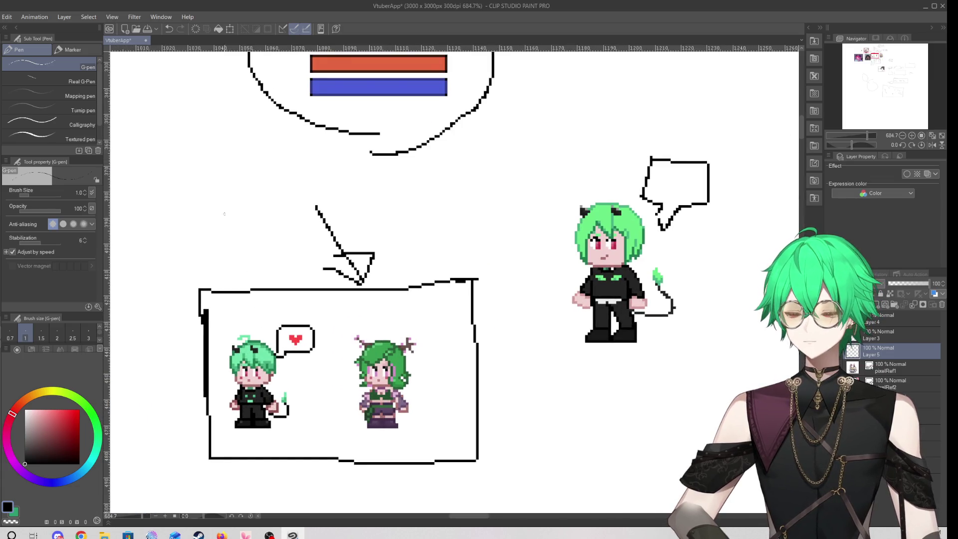
pyautogui.click(169, 28)
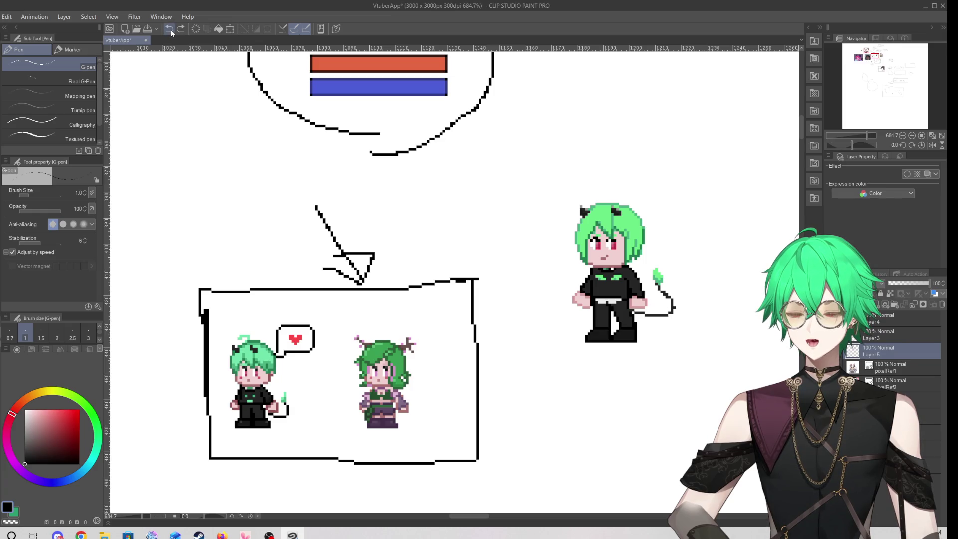
pyautogui.scroll(-4, 300, 378)
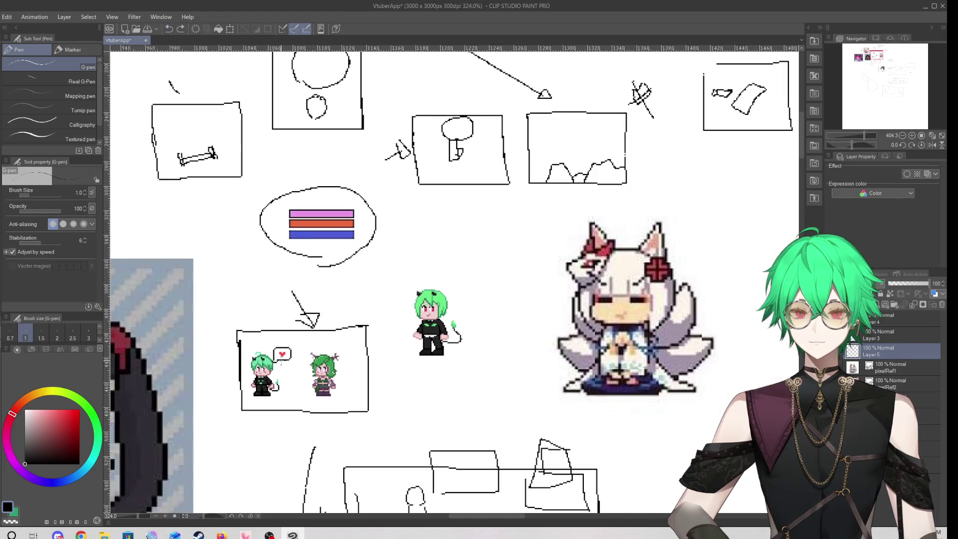
pyautogui.scroll(-5, 299, 379)
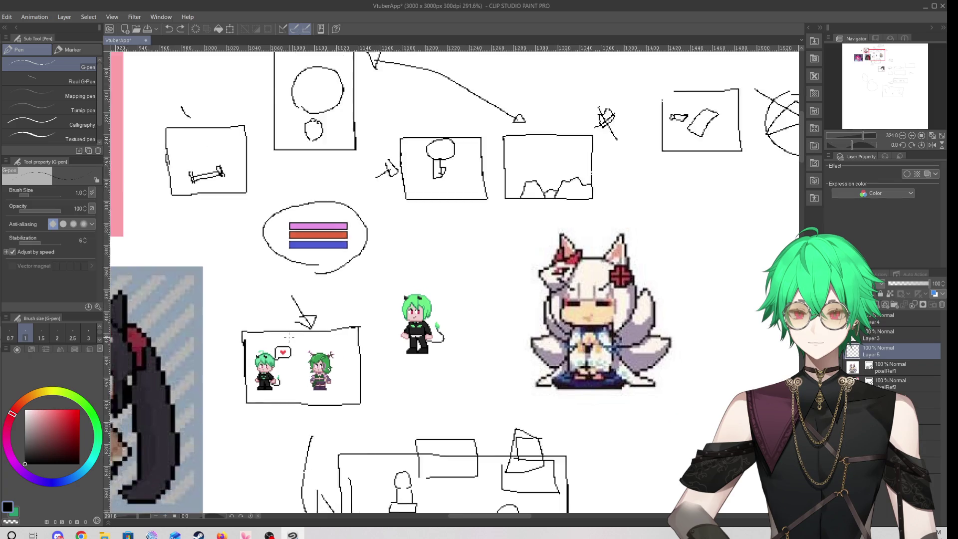
pyautogui.scroll(-4, 288, 382)
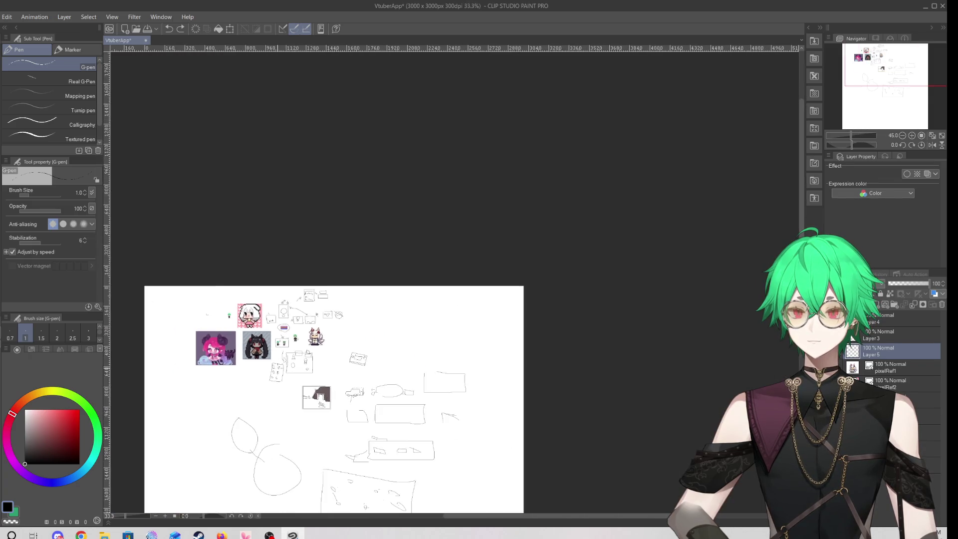
pyautogui.scroll(4, 305, 501)
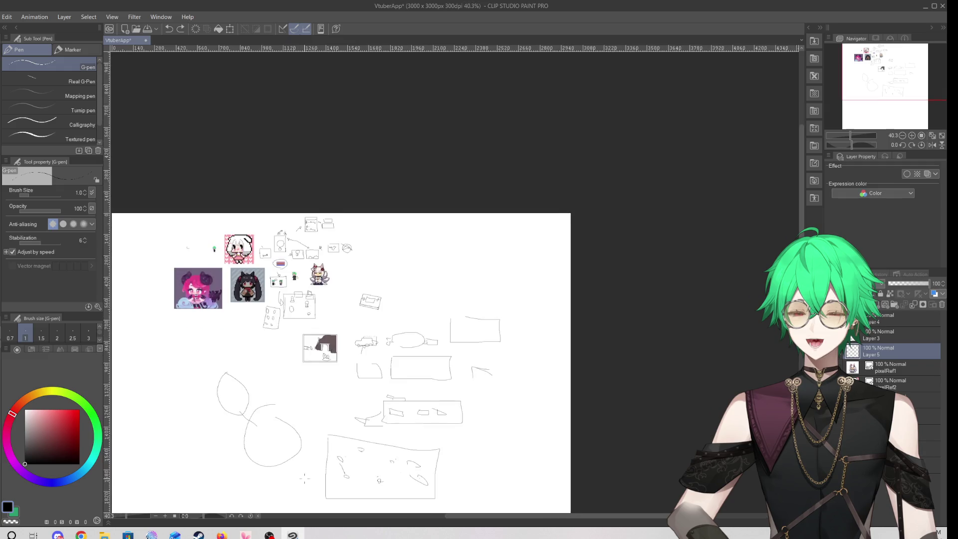
pyautogui.scroll(2, 368, 391)
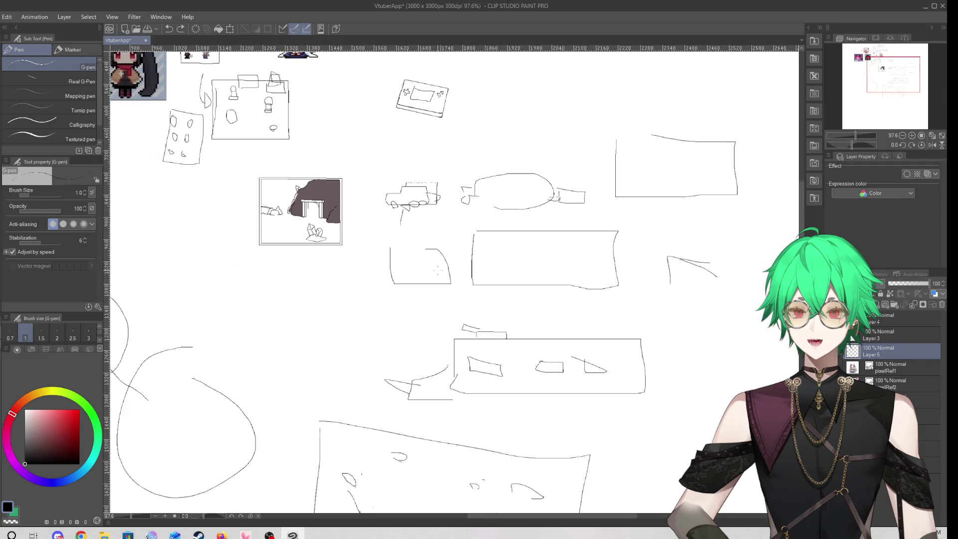
pyautogui.scroll(-3, 560, 262)
pyautogui.scroll(3, 568, 294)
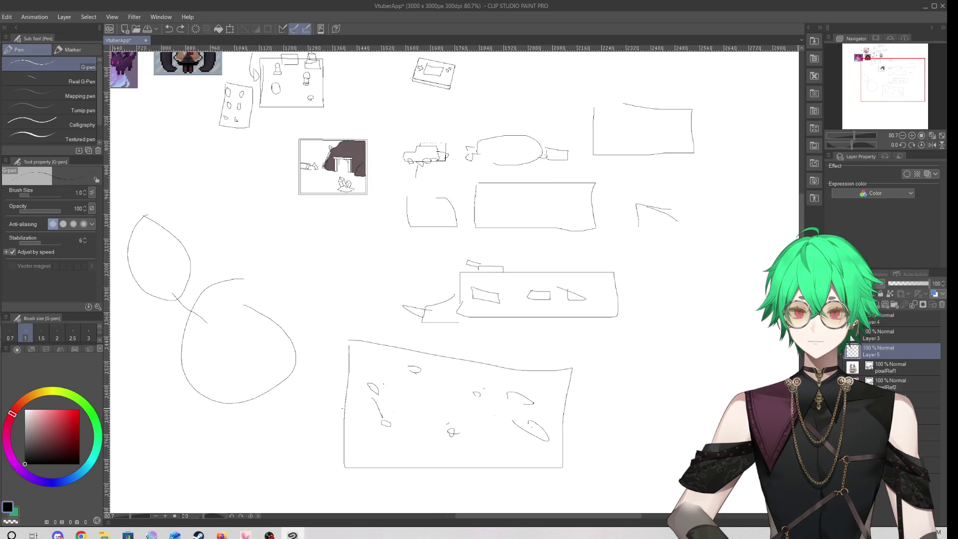
pyautogui.scroll(-2, 215, 369)
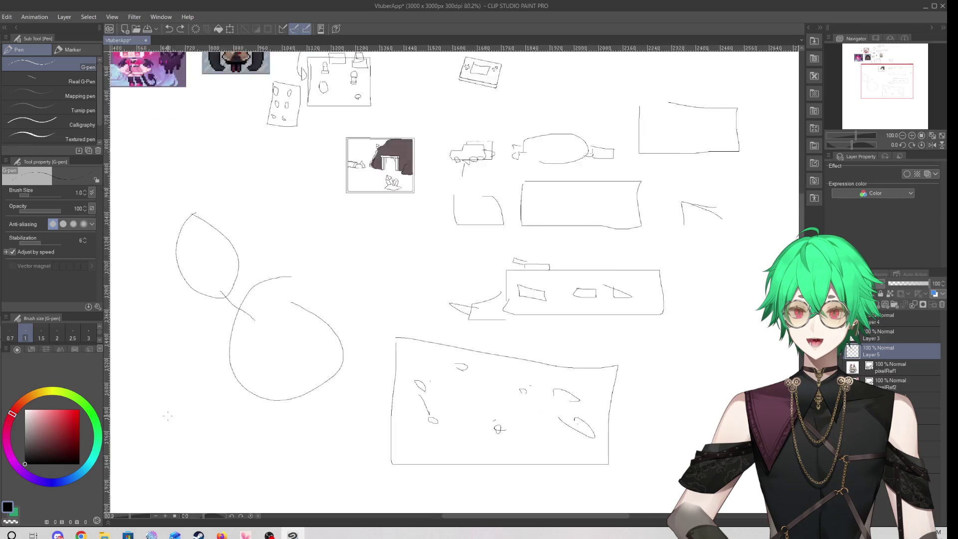
pyautogui.scroll(4, 184, 377)
pyautogui.moveTo(263, 364); pyautogui.dragTo(284, 372)
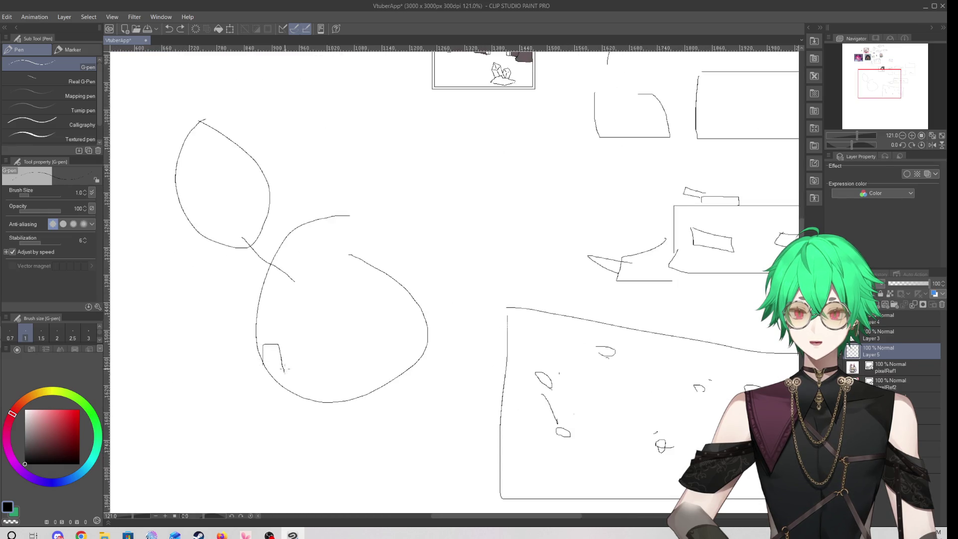
# Add a building outline with a small tab and an L-shaped stroke inside the round sketch
pyautogui.moveTo(351, 367)
pyautogui.mouseDown()
pyautogui.moveTo(356, 322)
pyautogui.moveTo(402, 351)
pyautogui.moveTo(405, 363)
pyautogui.mouseUp()
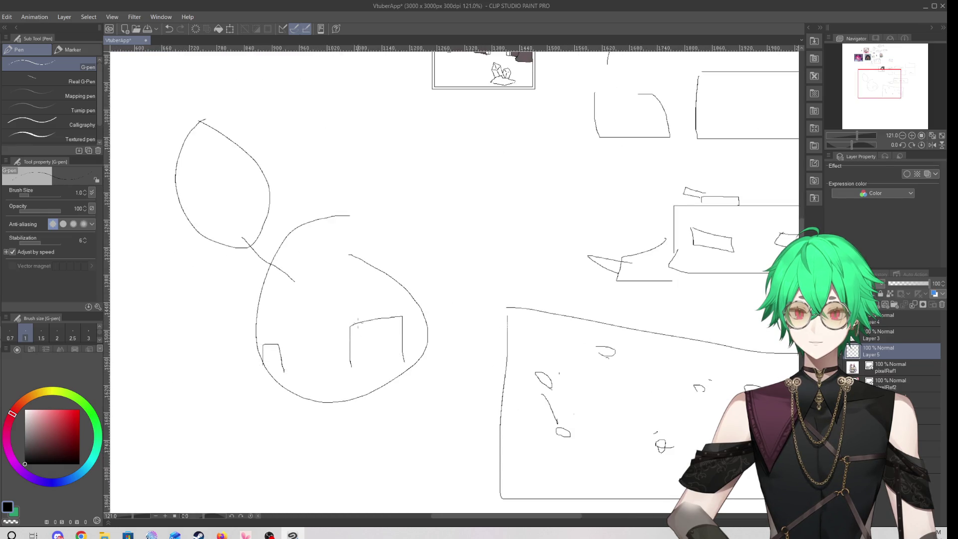
pyautogui.moveTo(357, 321); pyautogui.dragTo(365, 319)
pyautogui.moveTo(266, 356); pyautogui.dragTo(239, 381)
pyautogui.scroll(3, 264, 269)
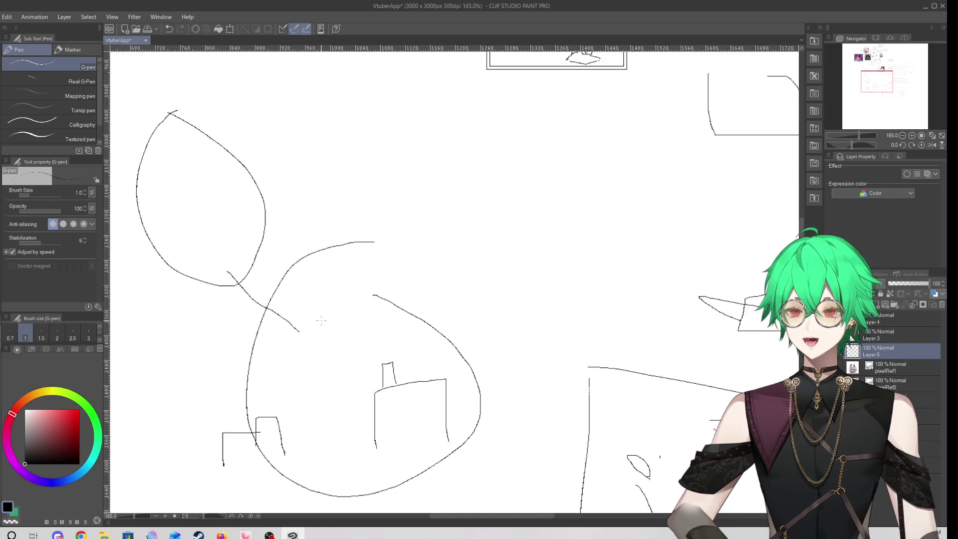
pyautogui.scroll(-3, 300, 300)
pyautogui.scroll(1, 323, 381)
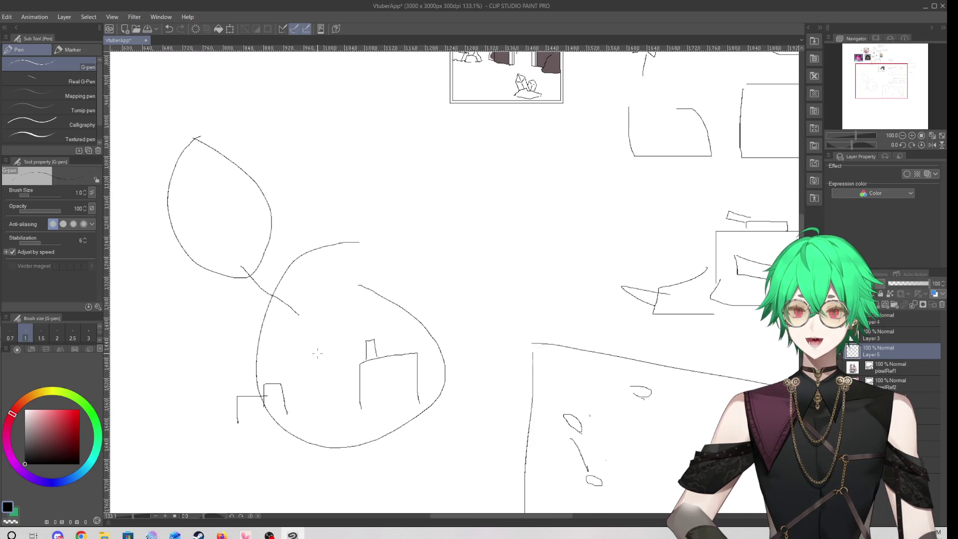
pyautogui.scroll(-3, 262, 396)
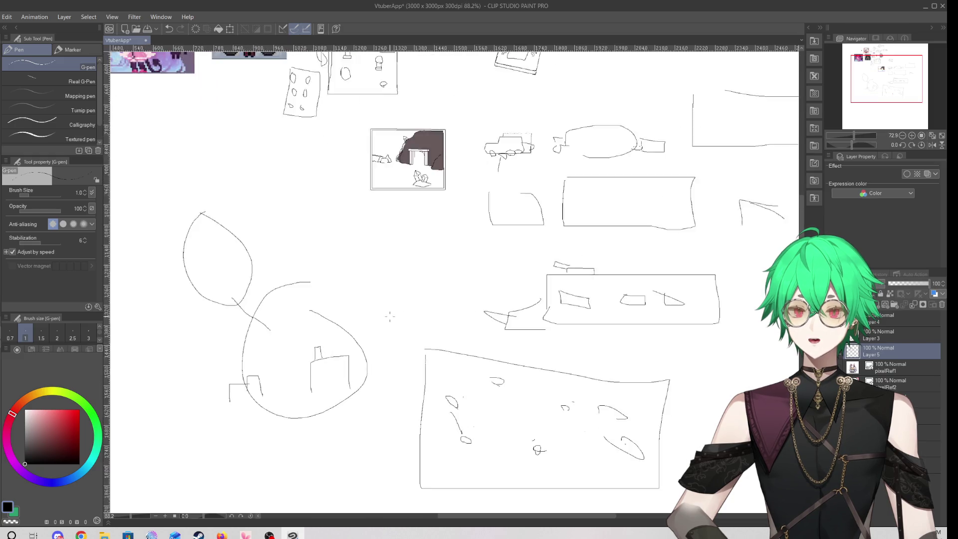
pyautogui.scroll(2, 262, 396)
pyautogui.scroll(-3, 241, 338)
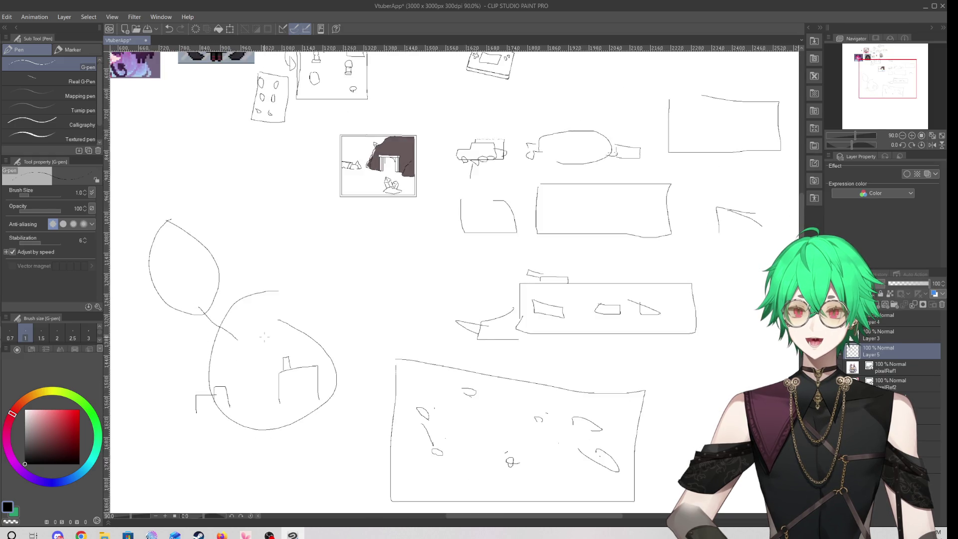
pyautogui.scroll(2, 240, 339)
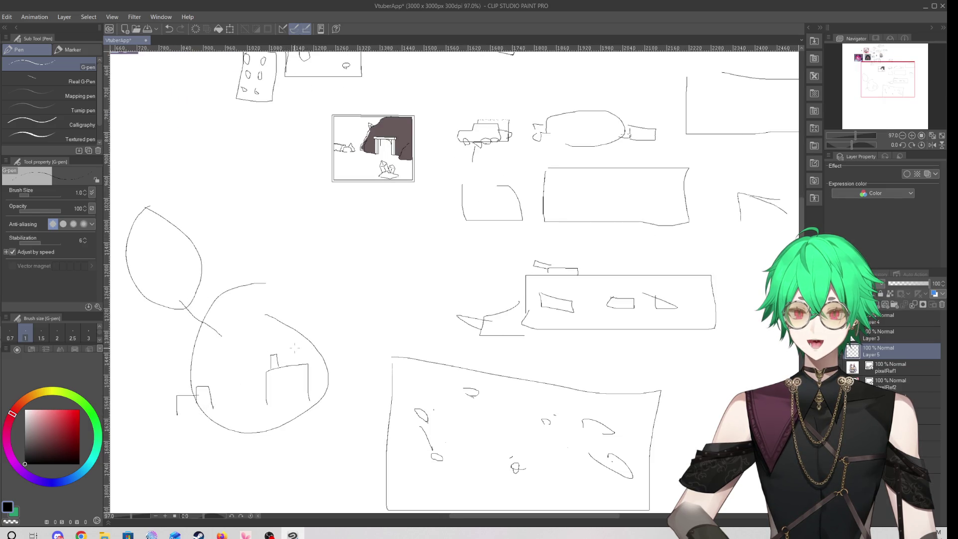
pyautogui.scroll(-3, 294, 348)
# Draw slanted diagonal lines below the round sketch with short vertical strokes, a small box and a bracket
pyautogui.moveTo(227, 409)
pyautogui.mouseDown()
pyautogui.moveTo(163, 436)
pyautogui.moveTo(162, 455)
pyautogui.moveTo(322, 384)
pyautogui.mouseUp()
pyautogui.scroll(-2, 169, 439)
pyautogui.scroll(4, 170, 439)
pyautogui.scroll(2, 245, 442)
pyautogui.moveTo(186, 394); pyautogui.dragTo(299, 354)
pyautogui.moveTo(206, 383); pyautogui.dragTo(205, 367)
pyautogui.moveTo(242, 417); pyautogui.dragTo(241, 401)
pyautogui.moveTo(265, 360)
pyautogui.mouseDown()
pyautogui.moveTo(265, 351)
pyautogui.moveTo(233, 356)
pyautogui.mouseUp()
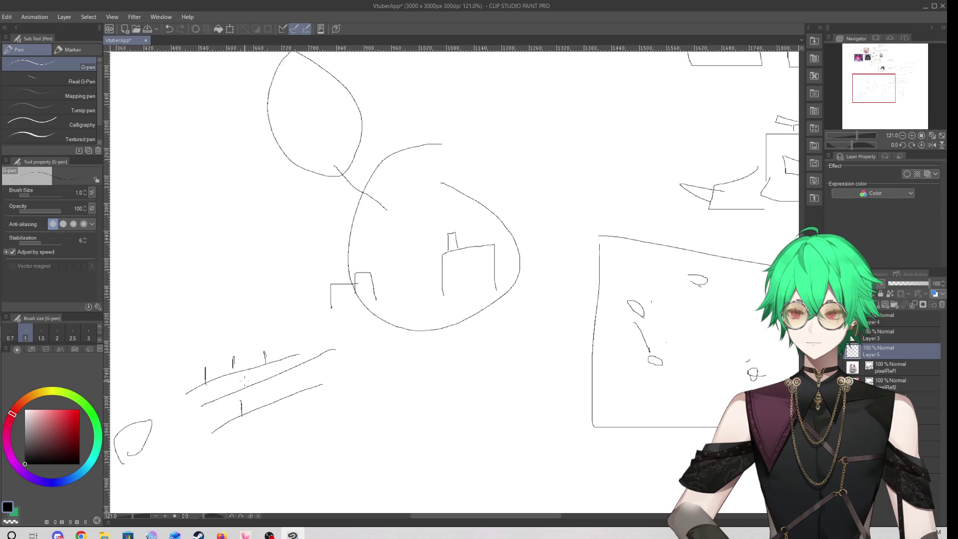
pyautogui.moveTo(260, 397)
pyautogui.mouseDown()
pyautogui.moveTo(278, 405)
pyautogui.moveTo(256, 403)
pyautogui.mouseUp()
pyautogui.moveTo(188, 397); pyautogui.dragTo(172, 412)
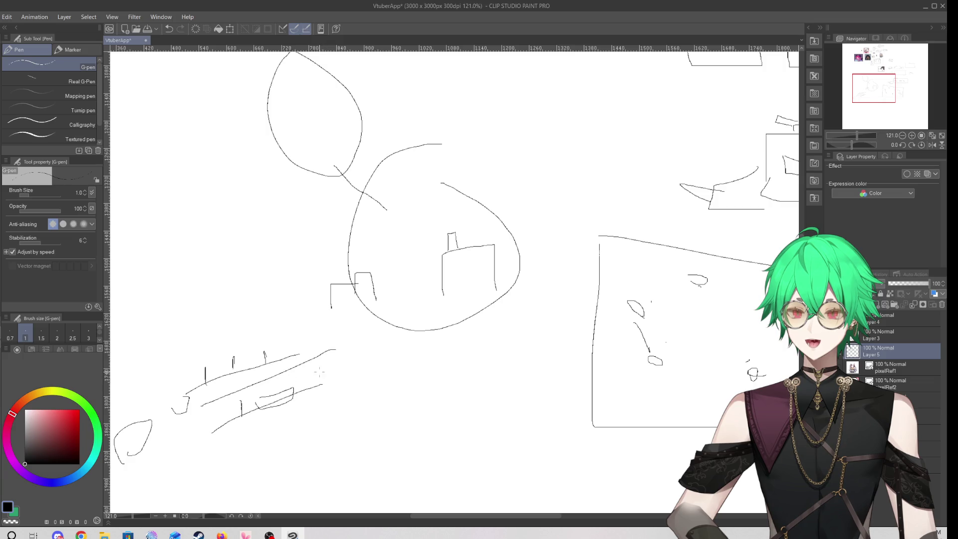
# Sketch a box with a lid below the diagonals, then undo it
pyautogui.scroll(1, 320, 399)
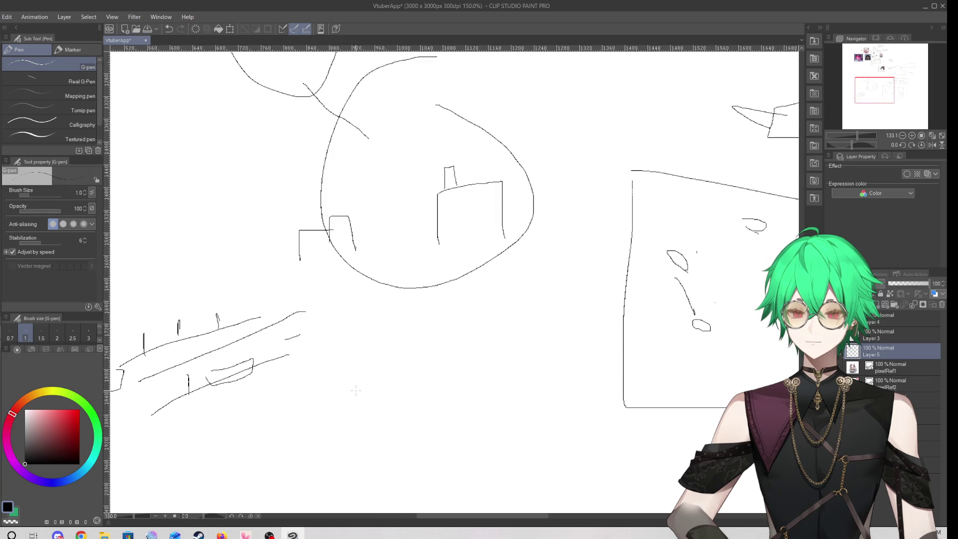
pyautogui.moveTo(316, 399)
pyautogui.mouseDown()
pyautogui.moveTo(417, 411)
pyautogui.moveTo(327, 463)
pyautogui.moveTo(339, 389)
pyautogui.mouseUp()
pyautogui.moveTo(297, 413)
pyautogui.mouseDown()
pyautogui.moveTo(316, 370)
pyautogui.moveTo(377, 356)
pyautogui.moveTo(390, 384)
pyautogui.mouseUp()
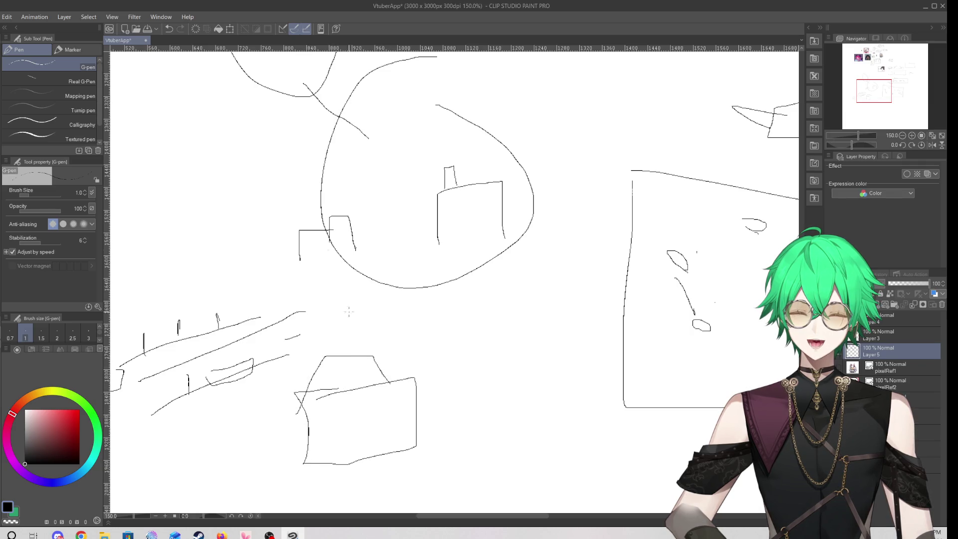
pyautogui.click(169, 28)
pyautogui.click(170, 28)
pyautogui.click(169, 29)
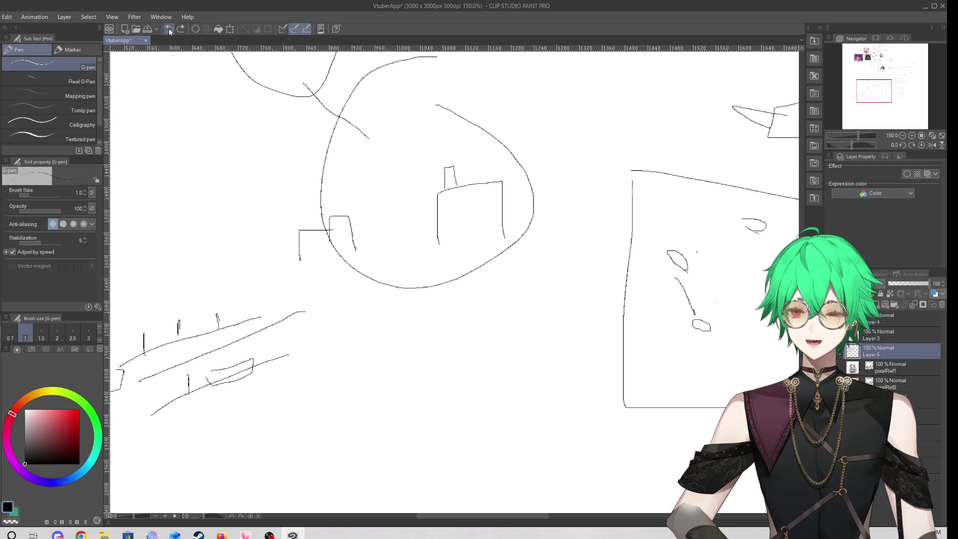
# Sketch a car with body outline, windshield, wheels, detail lines and a cabin on top
pyautogui.moveTo(292, 420)
pyautogui.mouseDown()
pyautogui.moveTo(304, 392)
pyautogui.moveTo(383, 401)
pyautogui.mouseUp()
pyautogui.moveTo(289, 422)
pyautogui.mouseDown()
pyautogui.moveTo(367, 422)
pyautogui.moveTo(379, 407)
pyautogui.moveTo(274, 422)
pyautogui.moveTo(297, 451)
pyautogui.moveTo(401, 443)
pyautogui.moveTo(377, 425)
pyautogui.mouseUp()
pyautogui.moveTo(289, 443)
pyautogui.mouseDown()
pyautogui.moveTo(287, 463)
pyautogui.moveTo(298, 444)
pyautogui.mouseUp()
pyautogui.moveTo(355, 439); pyautogui.dragTo(351, 458)
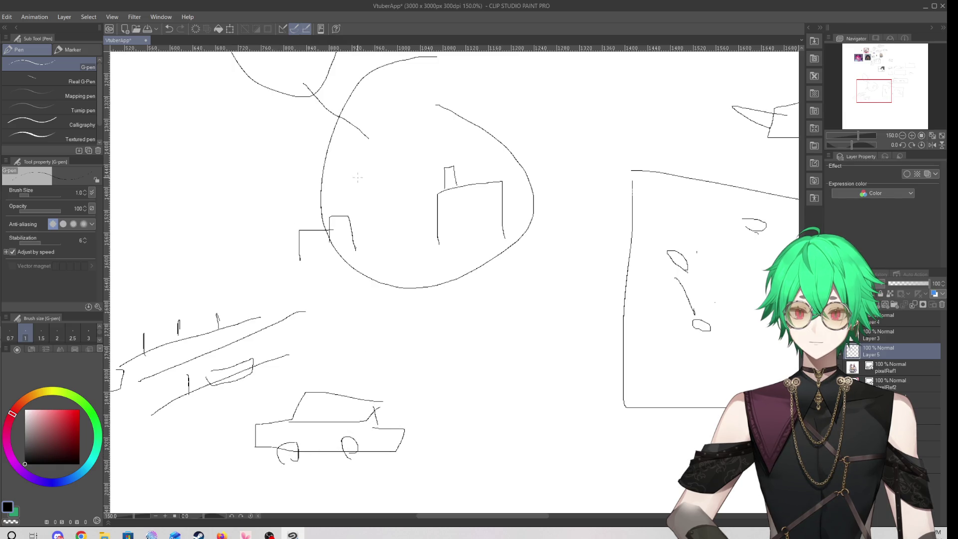
pyautogui.moveTo(309, 402)
pyautogui.mouseDown()
pyautogui.moveTo(309, 412)
pyautogui.moveTo(269, 415)
pyautogui.moveTo(270, 424)
pyautogui.mouseUp()
pyautogui.moveTo(268, 409); pyautogui.dragTo(287, 421)
pyautogui.moveTo(326, 391)
pyautogui.mouseDown()
pyautogui.moveTo(360, 383)
pyautogui.moveTo(358, 397)
pyautogui.moveTo(346, 381)
pyautogui.mouseUp()
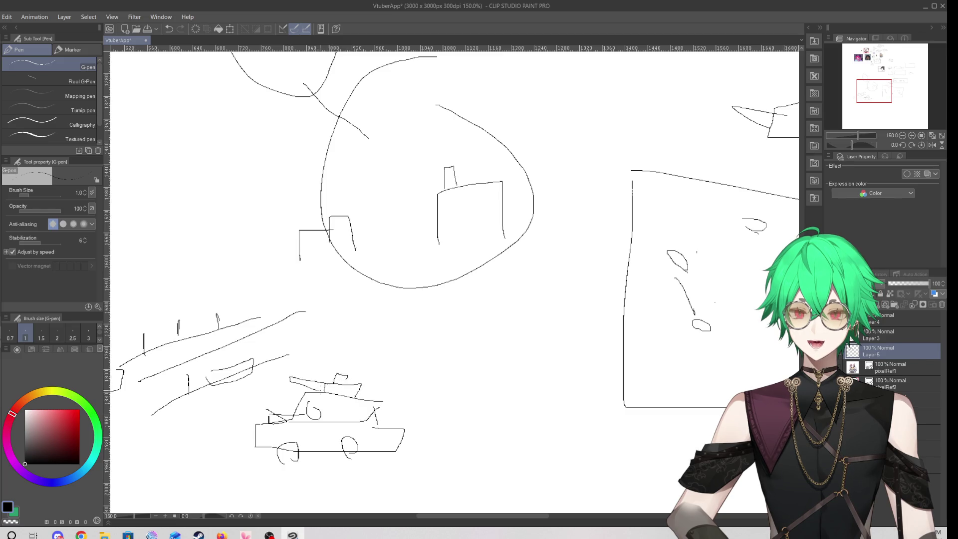
pyautogui.scroll(-4, 319, 384)
# Draw a large rectangle at the bottom with a long S-curve, plus a curved stroke near the round sketch
pyautogui.scroll(-2, 285, 413)
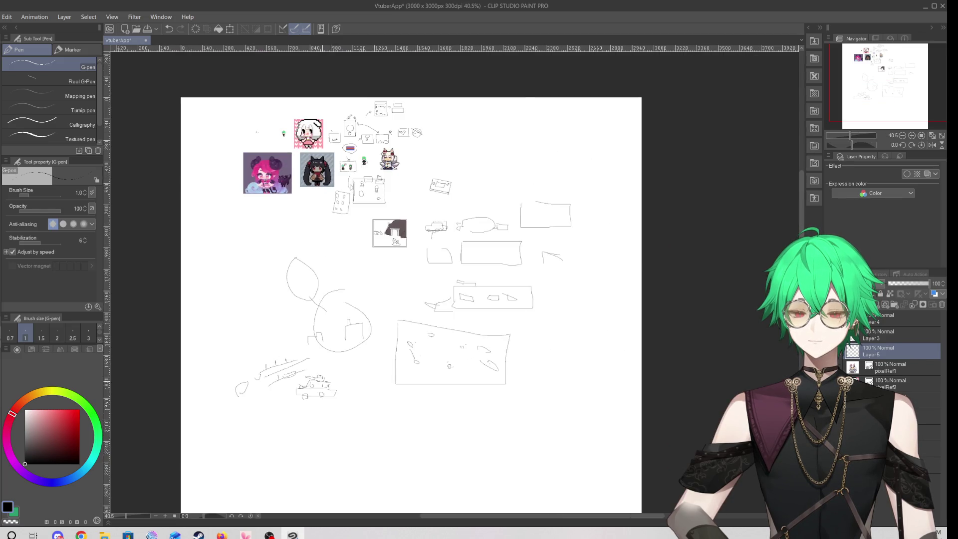
pyautogui.scroll(1, 285, 412)
pyautogui.moveTo(286, 413)
pyautogui.mouseDown()
pyautogui.moveTo(293, 492)
pyautogui.moveTo(547, 480)
pyautogui.moveTo(315, 394)
pyautogui.mouseUp()
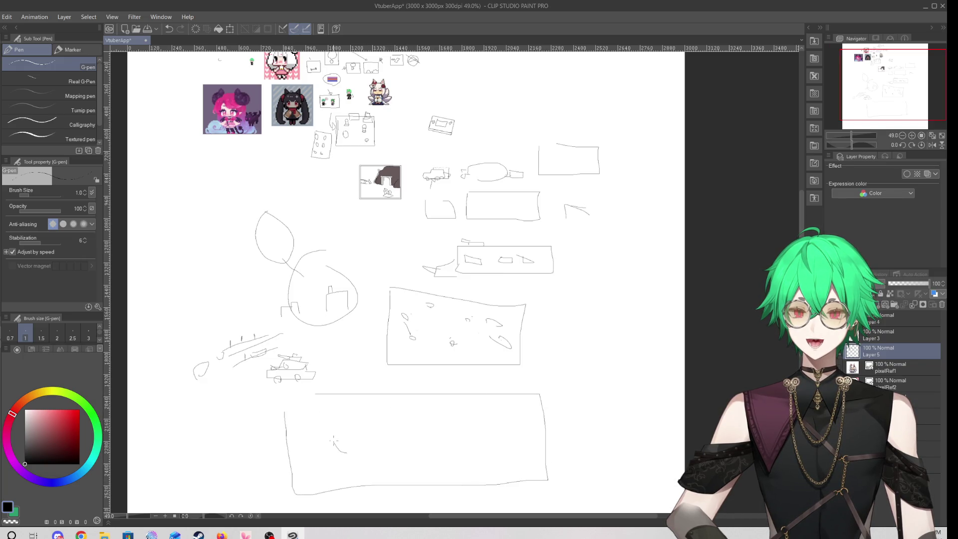
pyautogui.moveTo(368, 444)
pyautogui.mouseDown()
pyautogui.moveTo(430, 453)
pyautogui.moveTo(405, 411)
pyautogui.moveTo(469, 457)
pyautogui.mouseUp()
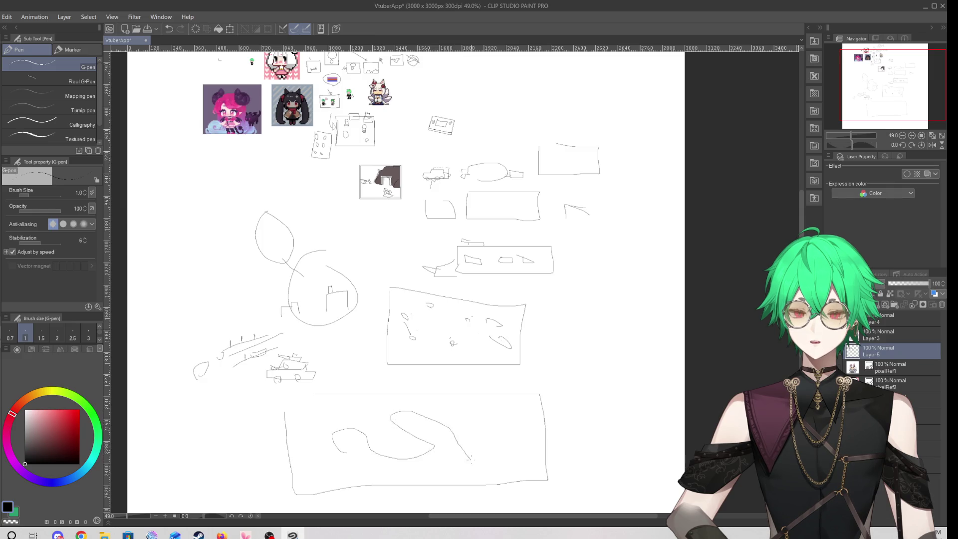
pyautogui.moveTo(195, 271); pyautogui.dragTo(240, 290)
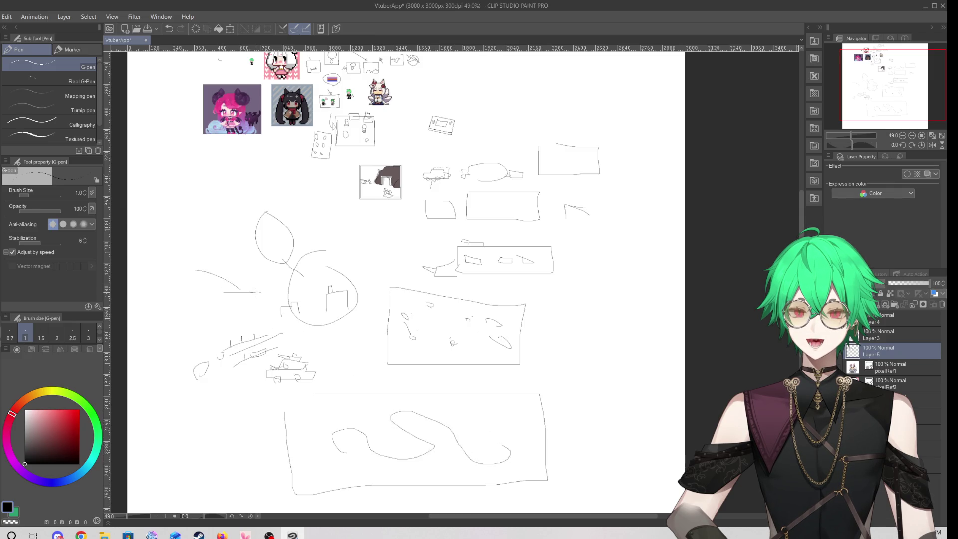
# Undo the stray tail and curved strokes, then remove the bottom box and wavy line
pyautogui.click(170, 30)
pyautogui.click(172, 31)
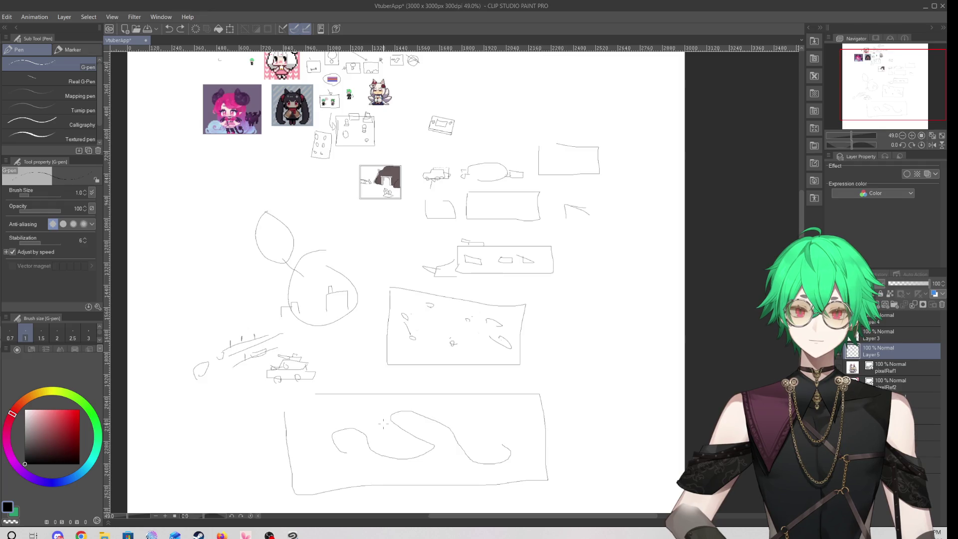
pyautogui.scroll(2, 190, 224)
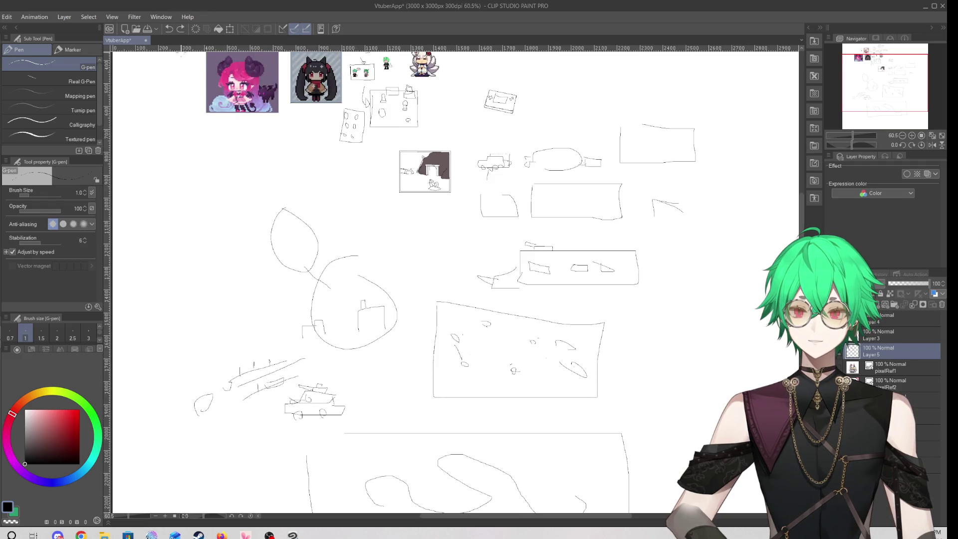
pyautogui.click(170, 31)
# Undo the car sketch and the lower-left slanted-line strokes and small boxes
pyautogui.click(170, 31)
pyautogui.click(170, 31)
pyautogui.click(171, 31)
pyautogui.click(170, 31)
pyautogui.click(170, 31)
pyautogui.click(170, 31)
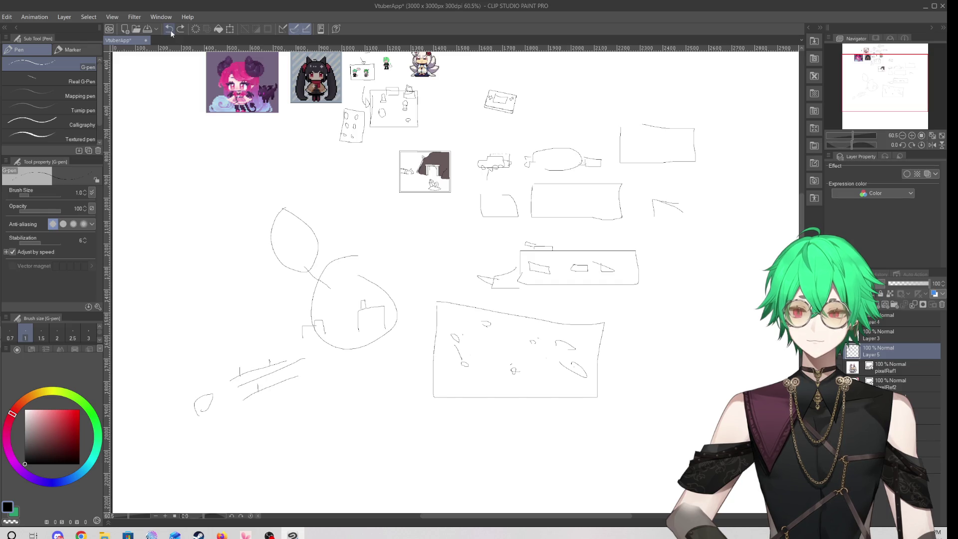
pyautogui.click(171, 31)
pyautogui.click(171, 31)
pyautogui.click(171, 31)
pyautogui.click(171, 31)
pyautogui.click(171, 31)
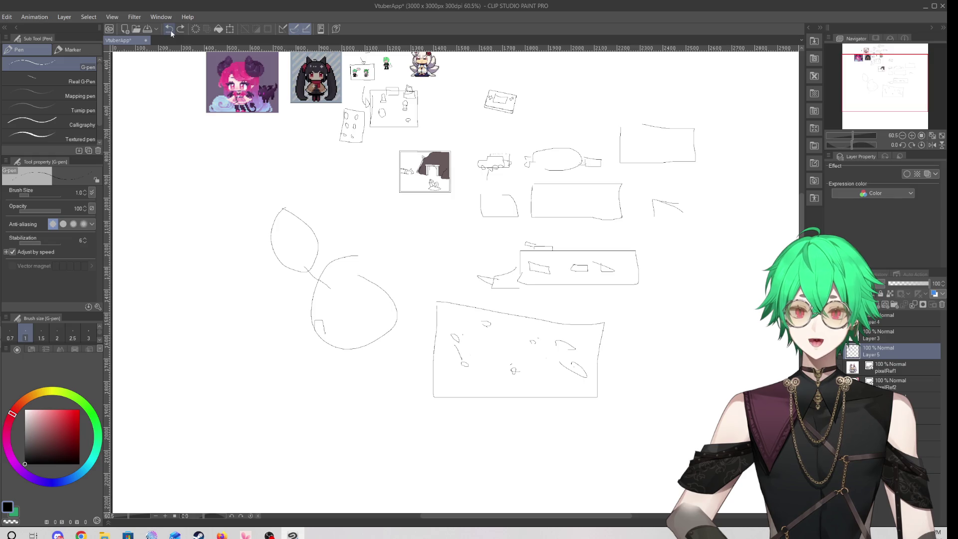
pyautogui.click(171, 31)
pyautogui.click(170, 31)
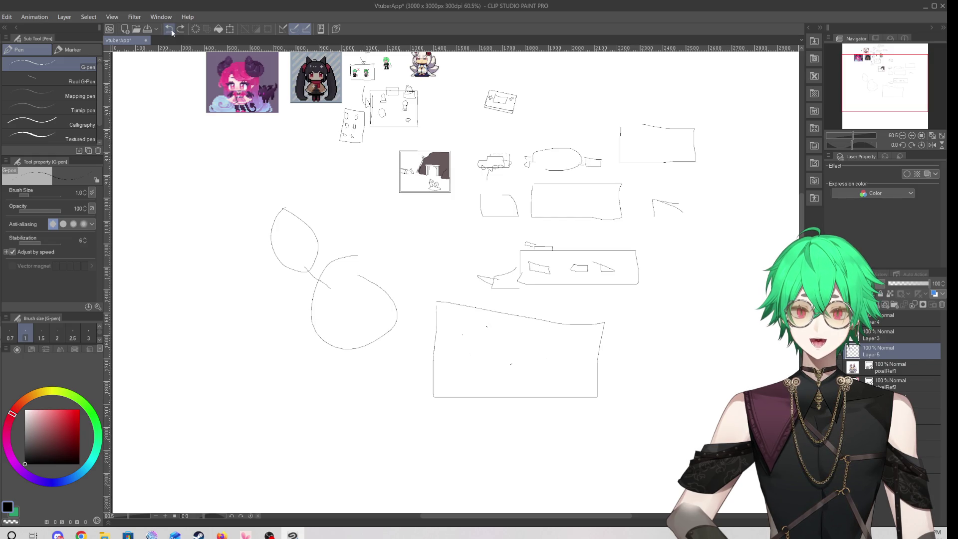
# Undo the leaf and round shapes and the whole bottom box group
pyautogui.click(171, 29)
pyautogui.click(172, 29)
pyautogui.click(172, 29)
pyautogui.click(171, 29)
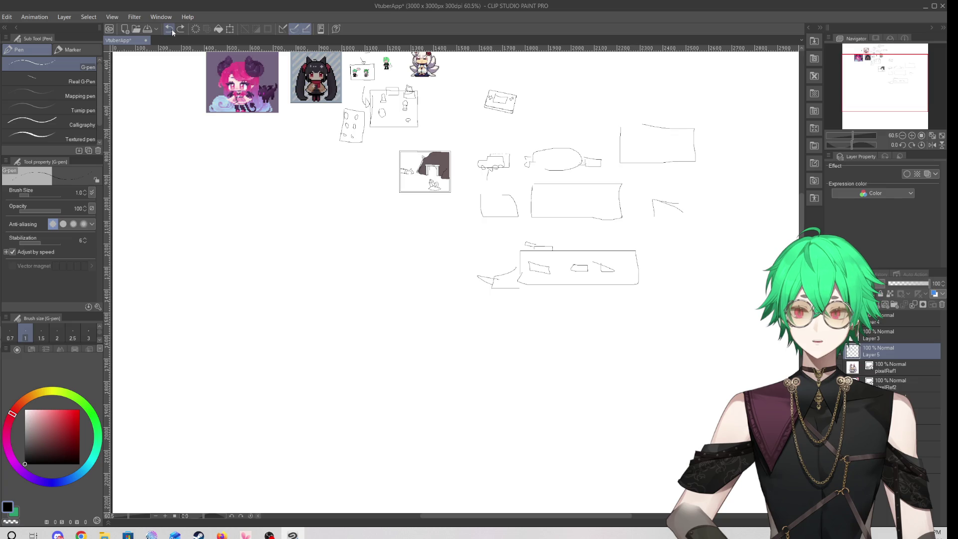
pyautogui.click(171, 29)
pyautogui.click(172, 29)
pyautogui.click(172, 29)
pyautogui.click(172, 28)
pyautogui.click(172, 29)
pyautogui.click(172, 29)
pyautogui.click(172, 29)
pyautogui.click(172, 29)
pyautogui.click(171, 29)
pyautogui.click(172, 29)
pyautogui.click(171, 29)
pyautogui.click(172, 29)
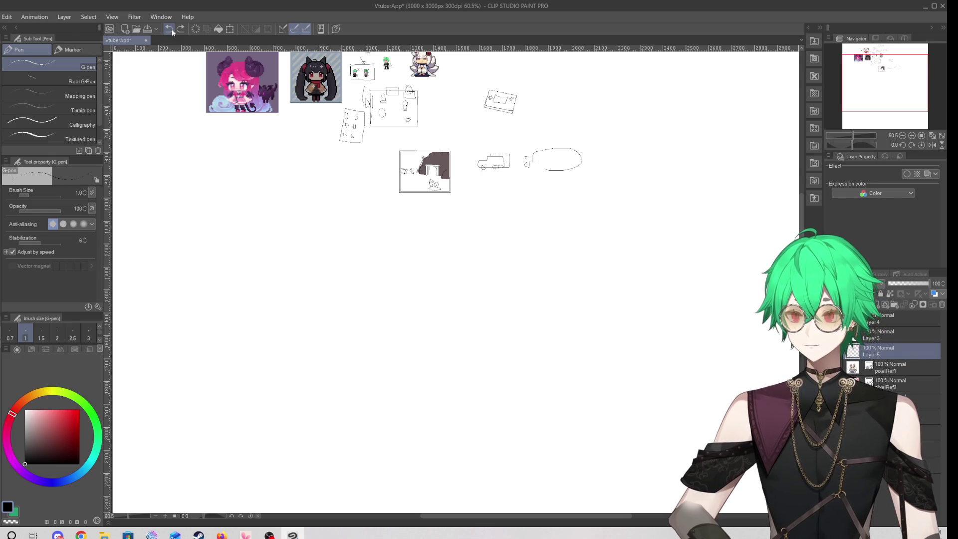
pyautogui.scroll(-2, 428, 197)
# Outline a long slanted box below the archway scene, then undo the lopsided result
pyautogui.scroll(4, 427, 197)
pyautogui.scroll(2, 349, 249)
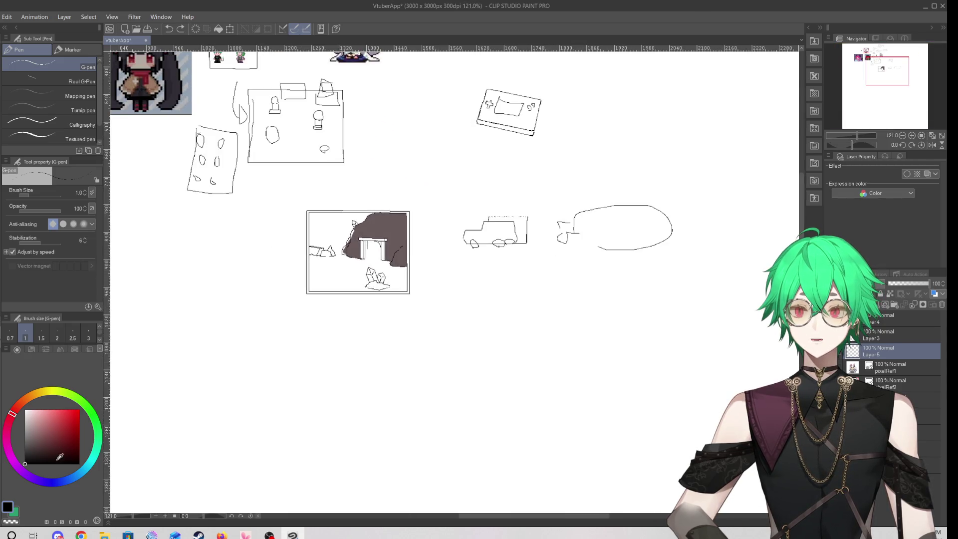
pyautogui.moveTo(339, 390)
pyautogui.mouseDown()
pyautogui.moveTo(350, 358)
pyautogui.moveTo(493, 351)
pyautogui.mouseUp()
pyautogui.moveTo(494, 397); pyautogui.dragTo(341, 399)
pyautogui.scroll(-2, 299, 329)
pyautogui.scroll(4, 379, 370)
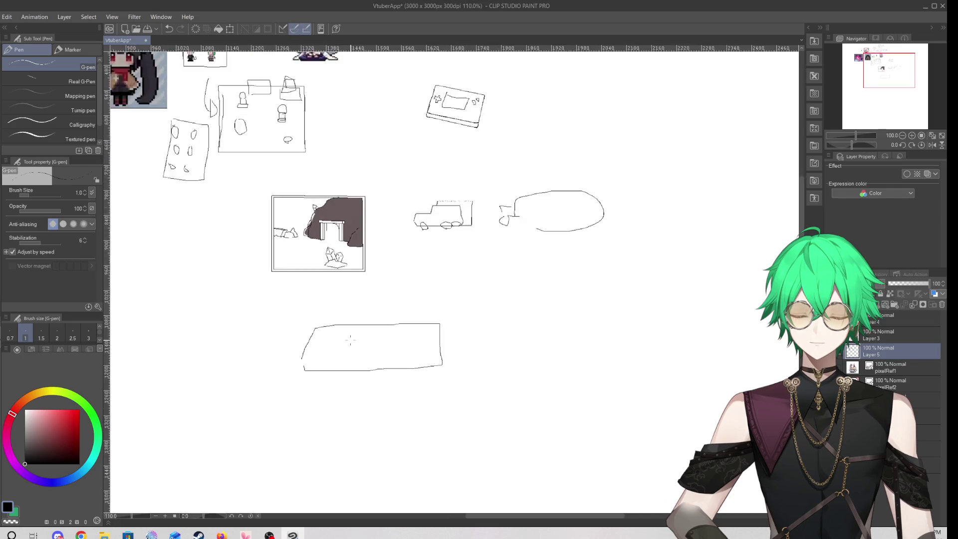
pyautogui.click(169, 29)
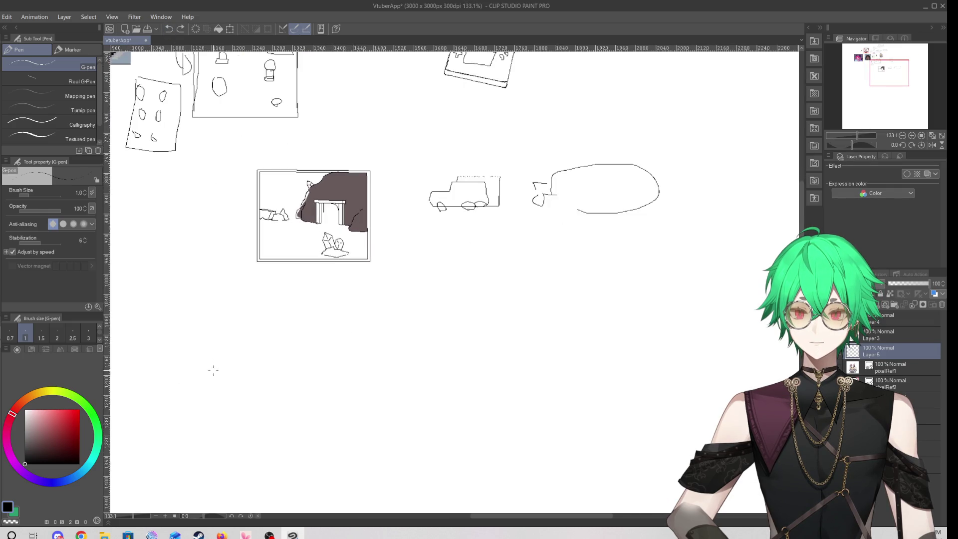
# Draw the long boxy vehicle: left rectangle, upper box, extended base, small oblong and right cabin
pyautogui.moveTo(257, 349)
pyautogui.mouseDown()
pyautogui.moveTo(283, 332)
pyautogui.moveTo(272, 372)
pyautogui.moveTo(258, 363)
pyautogui.moveTo(380, 372)
pyautogui.moveTo(322, 357)
pyautogui.moveTo(287, 372)
pyautogui.mouseUp()
pyautogui.moveTo(302, 341)
pyautogui.mouseDown()
pyautogui.moveTo(382, 339)
pyautogui.moveTo(389, 356)
pyautogui.mouseUp()
pyautogui.moveTo(295, 344); pyautogui.dragTo(289, 367)
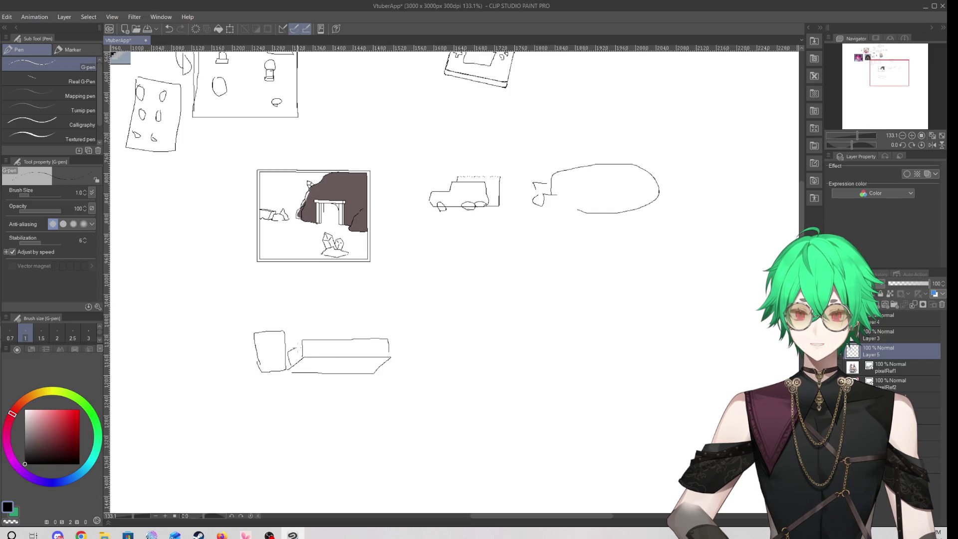
pyautogui.moveTo(391, 357)
pyautogui.mouseDown()
pyautogui.moveTo(384, 370)
pyautogui.moveTo(449, 365)
pyautogui.moveTo(410, 353)
pyautogui.mouseUp()
pyautogui.moveTo(332, 324); pyautogui.dragTo(352, 328)
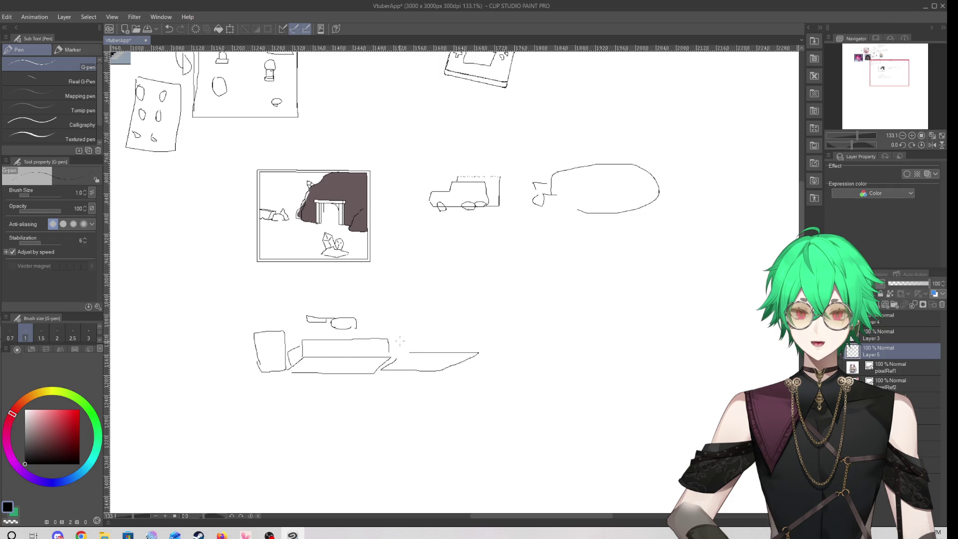
pyautogui.moveTo(396, 319)
pyautogui.mouseDown()
pyautogui.moveTo(463, 318)
pyautogui.moveTo(404, 337)
pyautogui.mouseUp()
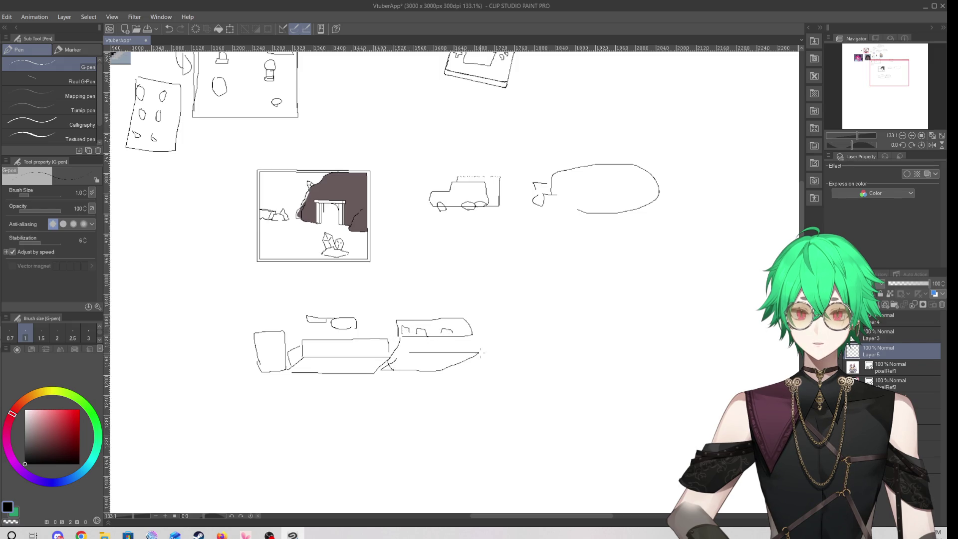
pyautogui.scroll(-5, 338, 450)
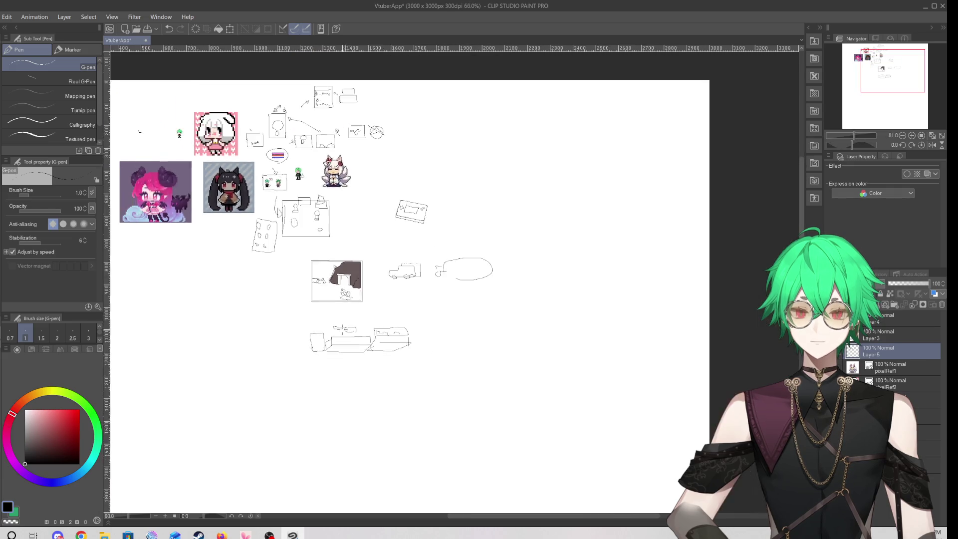
pyautogui.scroll(2, 337, 450)
# Draw a small loop, a long curve and crossing lines below the vehicle, plus a box shape under it
pyautogui.moveTo(282, 401); pyautogui.dragTo(288, 405)
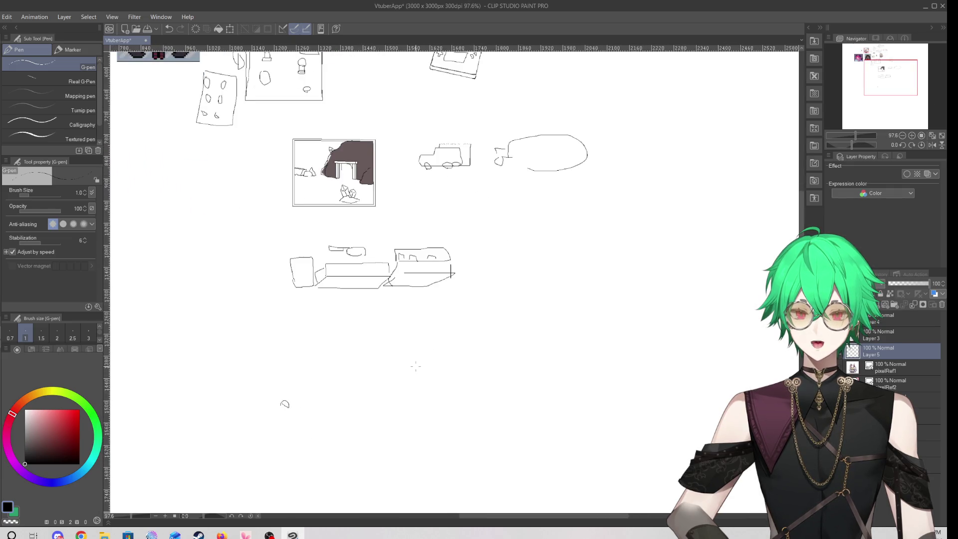
pyautogui.moveTo(469, 446); pyautogui.dragTo(466, 455)
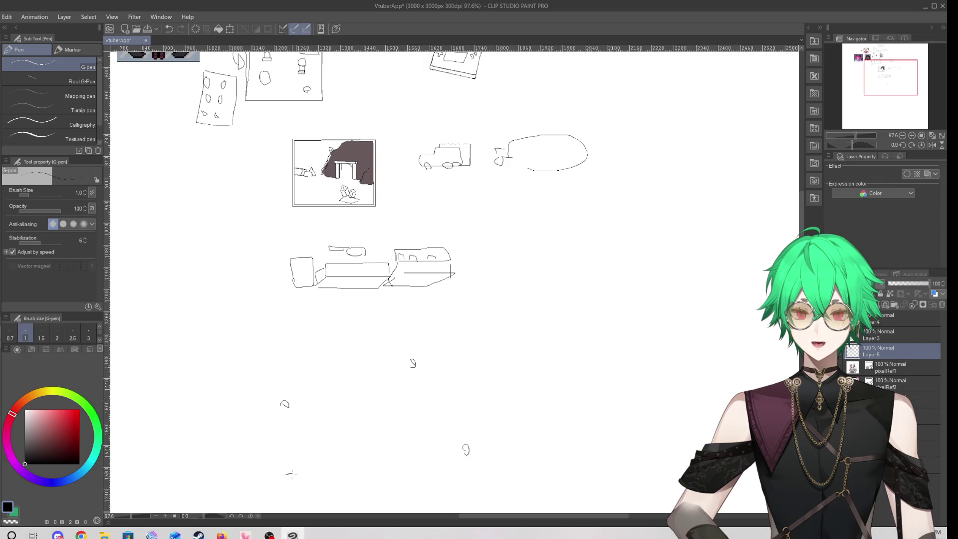
pyautogui.moveTo(248, 358); pyautogui.dragTo(443, 453)
pyautogui.moveTo(292, 399)
pyautogui.mouseDown()
pyautogui.moveTo(283, 469)
pyautogui.moveTo(484, 450)
pyautogui.moveTo(433, 376)
pyautogui.mouseUp()
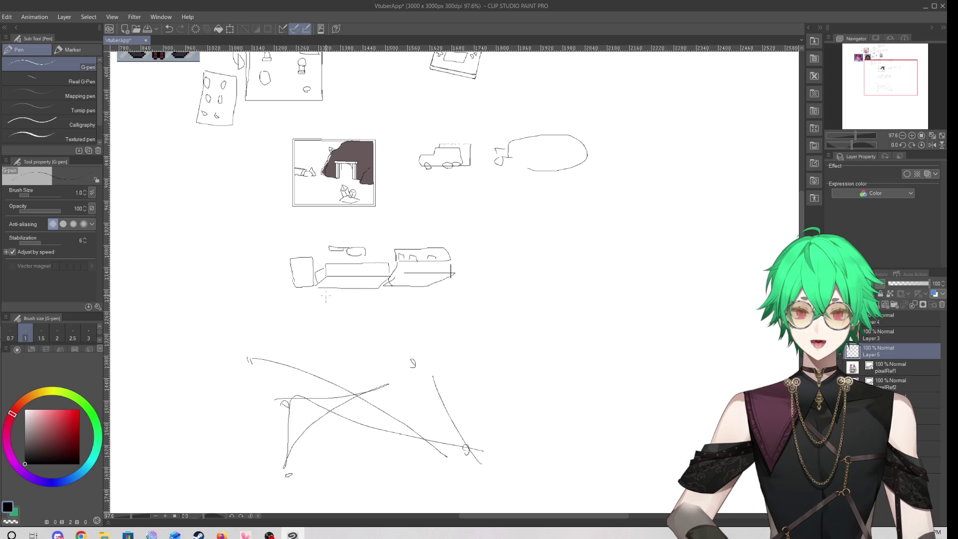
pyautogui.moveTo(293, 297)
pyautogui.mouseDown()
pyautogui.moveTo(241, 299)
pyautogui.moveTo(288, 341)
pyautogui.moveTo(286, 311)
pyautogui.mouseUp()
pyautogui.moveTo(197, 319)
pyautogui.mouseDown()
pyautogui.moveTo(175, 348)
pyautogui.moveTo(210, 324)
pyautogui.moveTo(190, 318)
pyautogui.mouseUp()
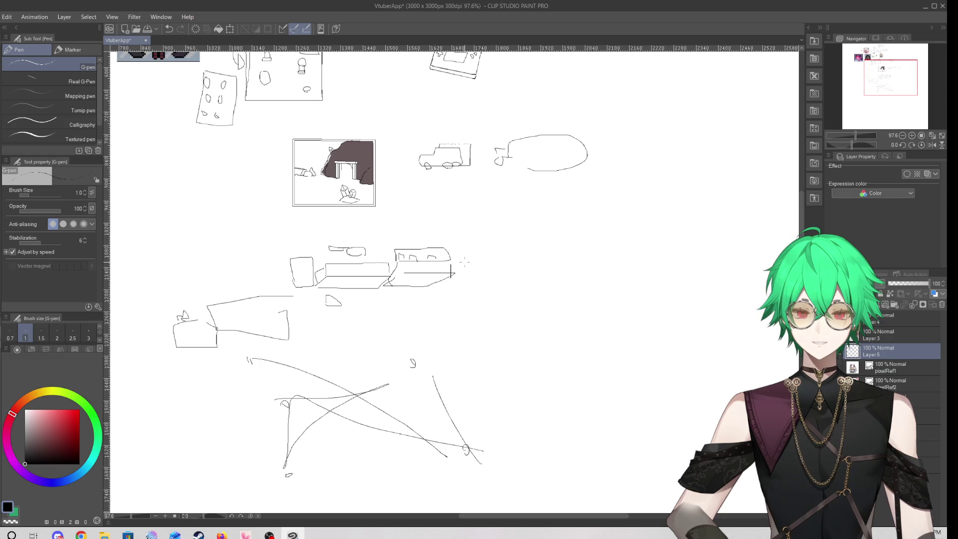
pyautogui.moveTo(464, 261); pyautogui.dragTo(452, 265)
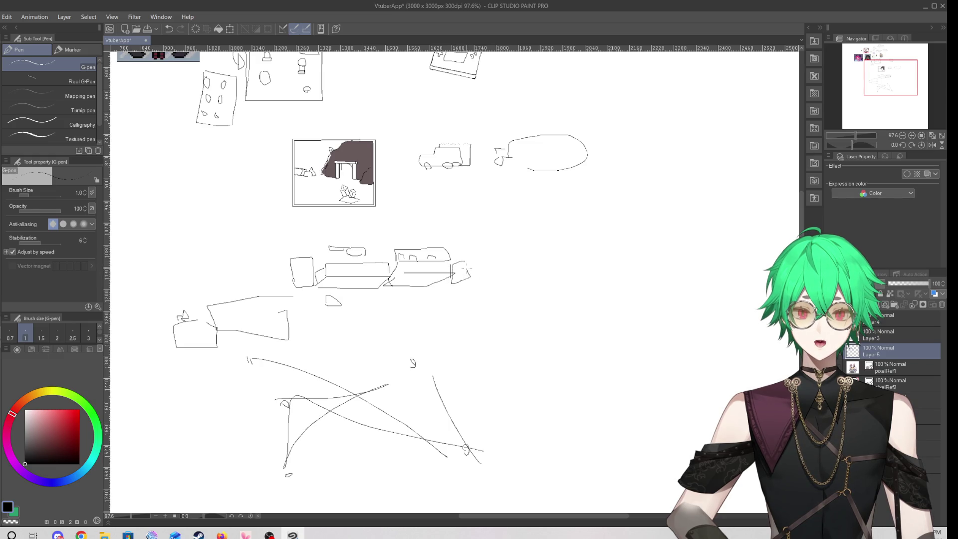
# Extend the vehicle rightward with two more rough flat box sections
pyautogui.moveTo(516, 272); pyautogui.dragTo(466, 282)
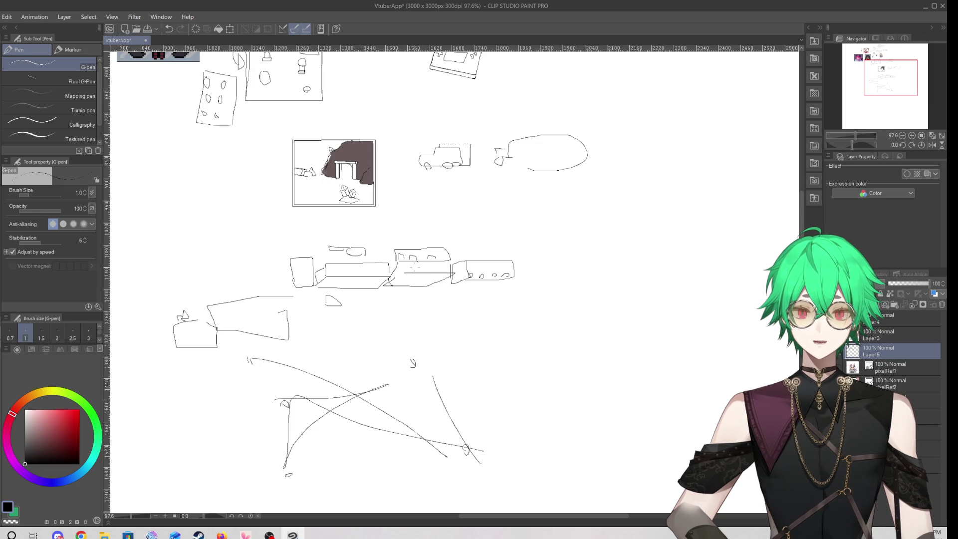
pyautogui.moveTo(525, 264)
pyautogui.mouseDown()
pyautogui.moveTo(574, 284)
pyautogui.moveTo(530, 259)
pyautogui.mouseUp()
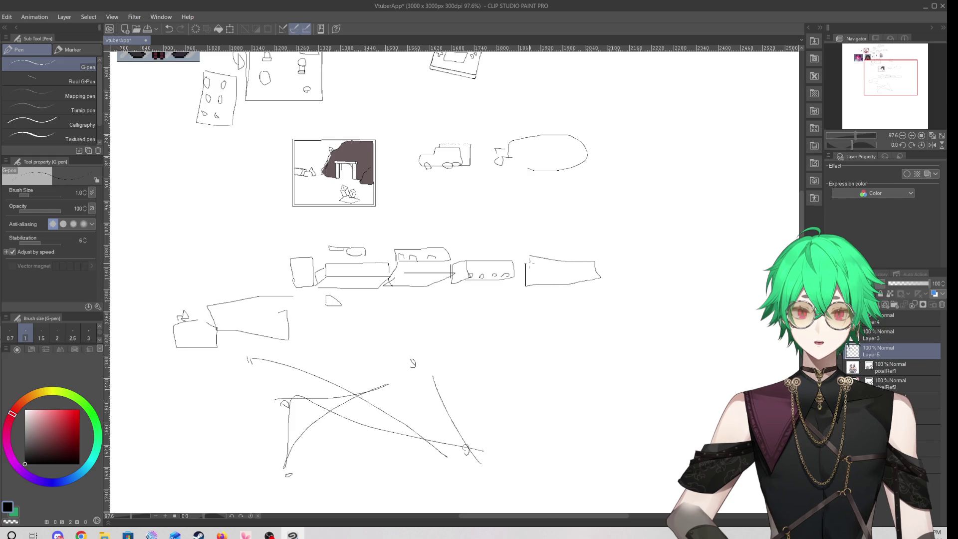
pyautogui.moveTo(603, 258)
pyautogui.mouseDown()
pyautogui.moveTo(669, 257)
pyautogui.moveTo(608, 255)
pyautogui.moveTo(655, 269)
pyautogui.moveTo(561, 269)
pyautogui.mouseUp()
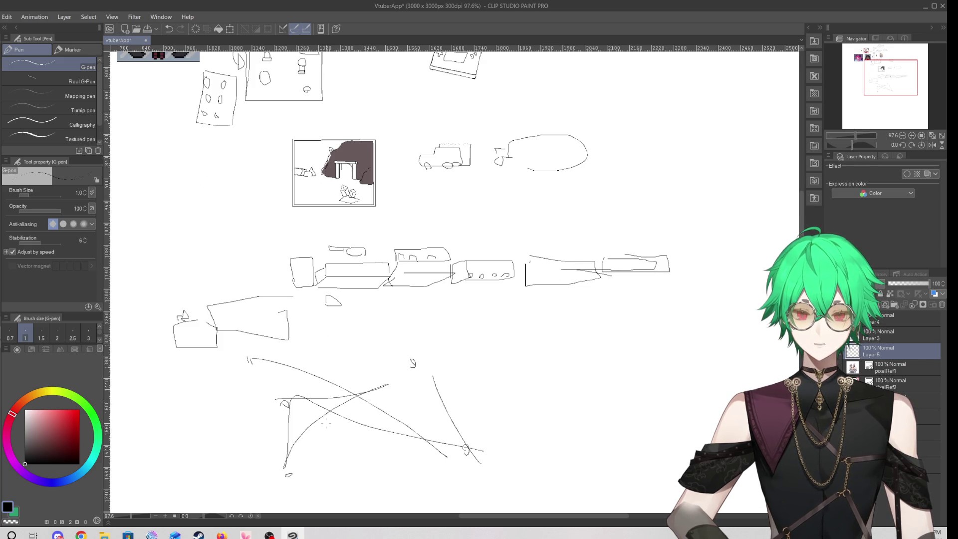
# Add a long line through the lower scribble and undo a stray wedge stroke
pyautogui.moveTo(296, 403); pyautogui.dragTo(430, 432)
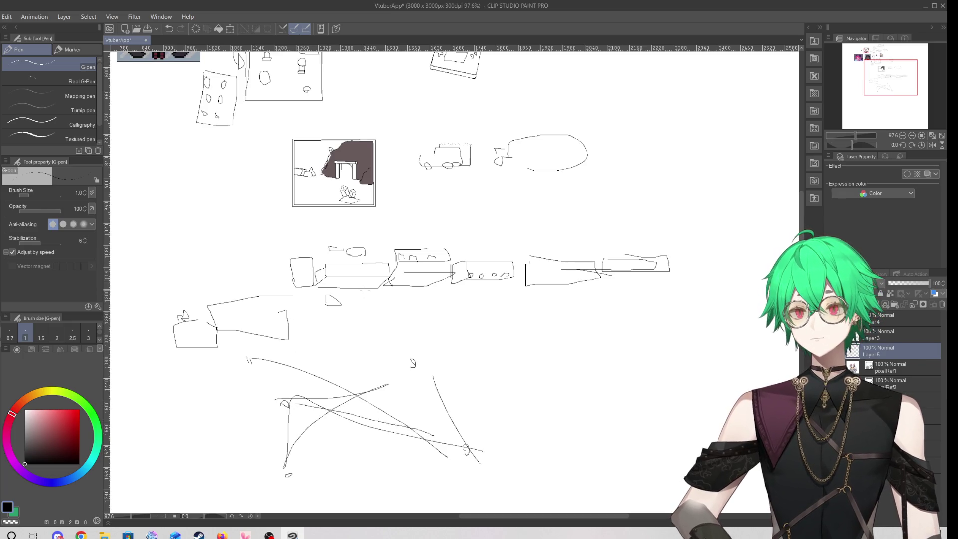
pyautogui.moveTo(498, 240)
pyautogui.mouseDown()
pyautogui.moveTo(481, 250)
pyautogui.moveTo(487, 255)
pyautogui.moveTo(472, 250)
pyautogui.mouseUp()
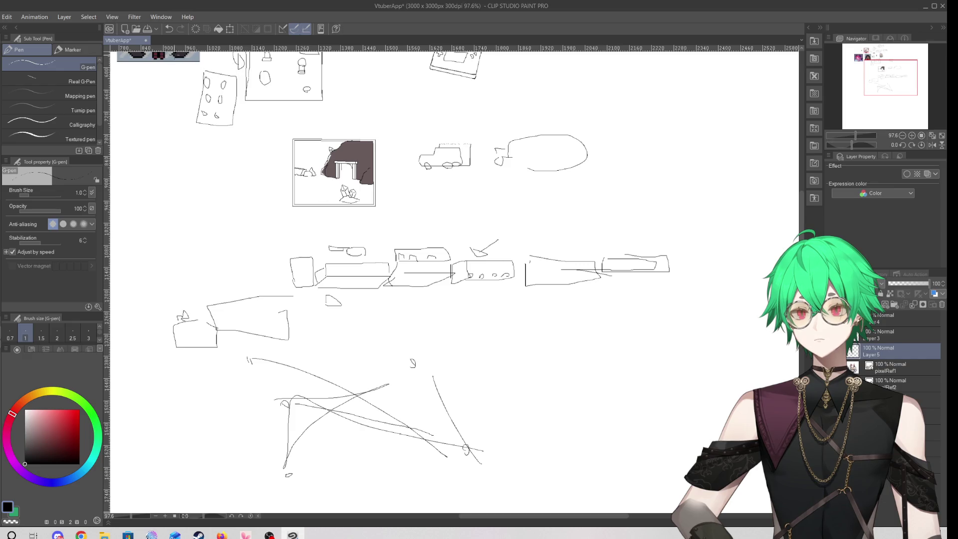
pyautogui.click(170, 29)
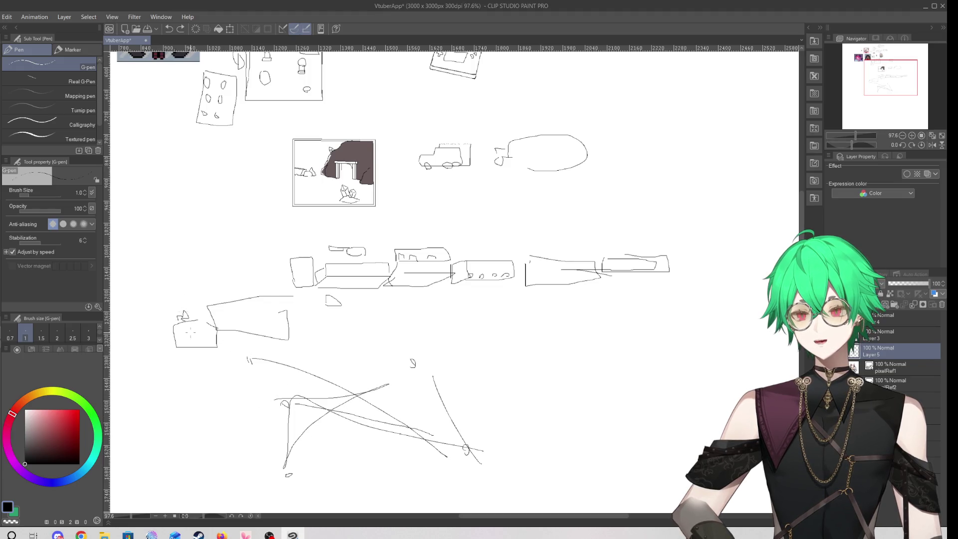
pyautogui.scroll(-5, 426, 341)
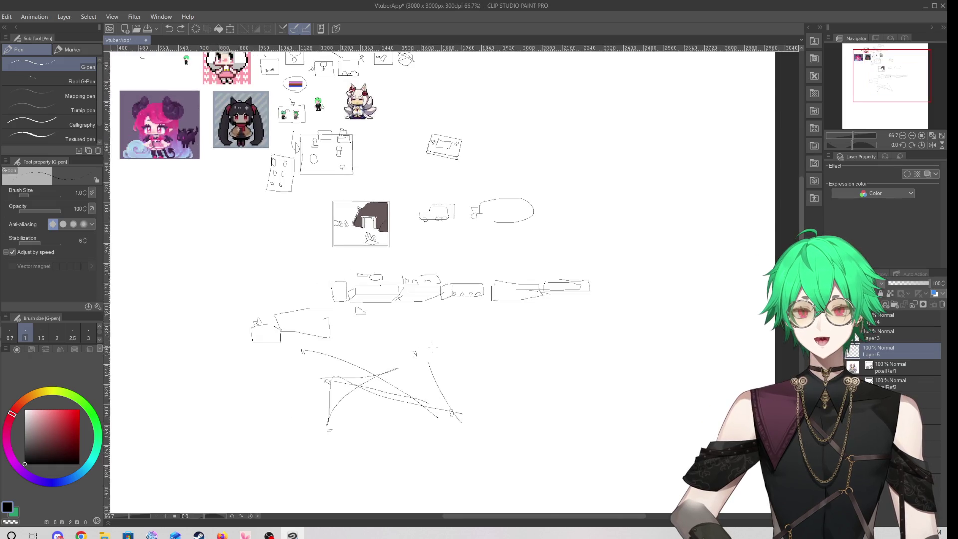
pyautogui.scroll(2, 419, 263)
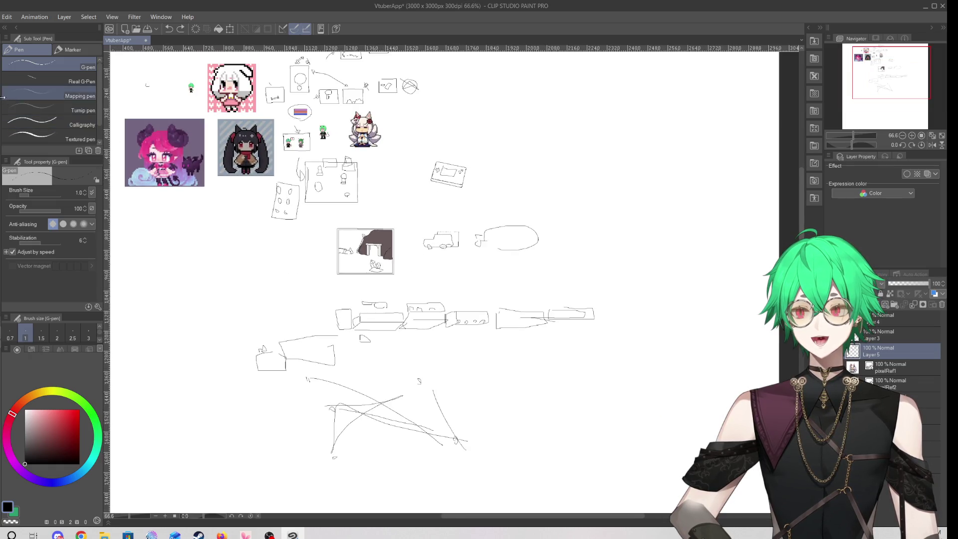
# Lasso the lower rough sketches twice with freehand selection, deselecting each time
pyautogui.press('m')
pyautogui.moveTo(280, 313)
pyautogui.mouseDown()
pyautogui.moveTo(278, 434)
pyautogui.moveTo(508, 461)
pyautogui.moveTo(505, 411)
pyautogui.mouseUp()
pyautogui.hotkey('ctrl', 'd')
pyautogui.scroll(5, 438, 348)
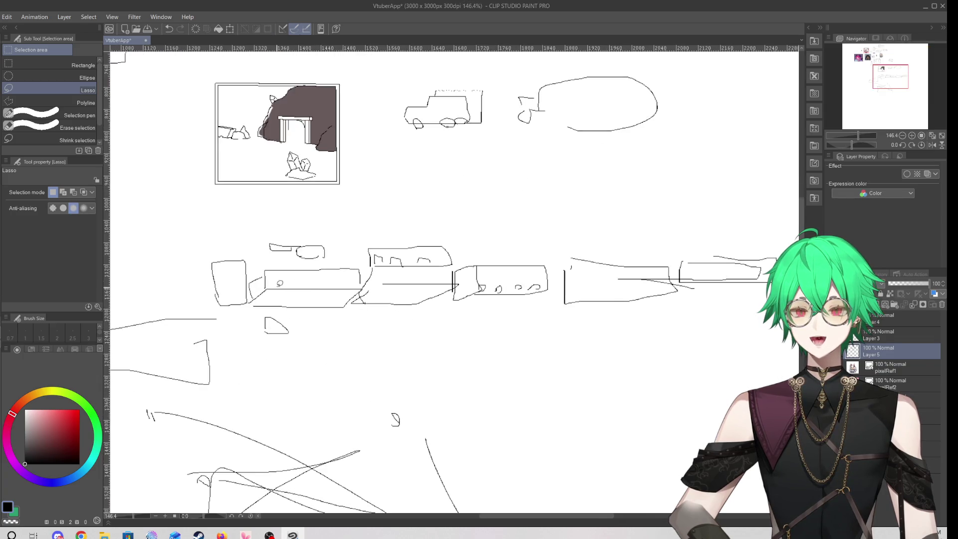
pyautogui.scroll(-2, 565, 307)
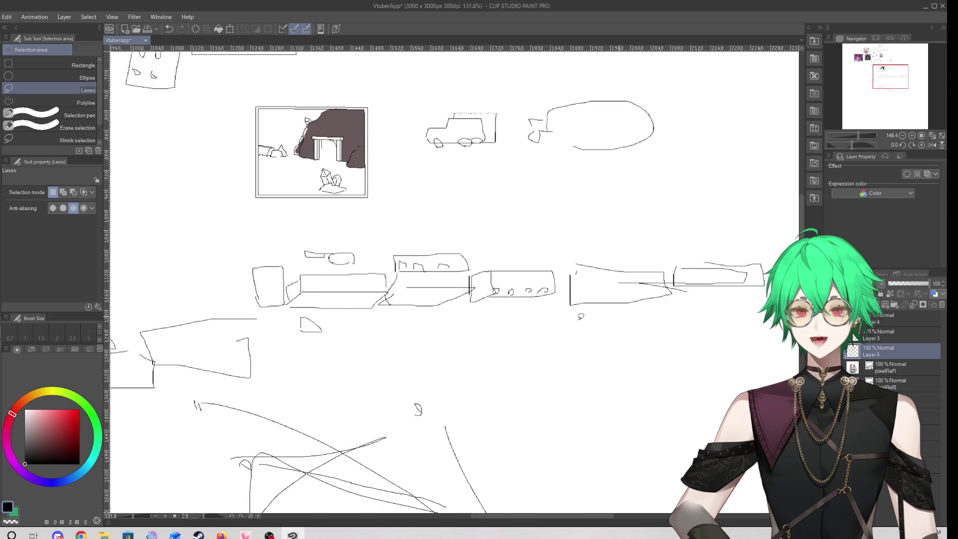
pyautogui.scroll(-1, 507, 282)
pyautogui.moveTo(343, 285)
pyautogui.mouseDown()
pyautogui.moveTo(344, 433)
pyautogui.moveTo(674, 343)
pyautogui.moveTo(610, 249)
pyautogui.moveTo(344, 263)
pyautogui.mouseUp()
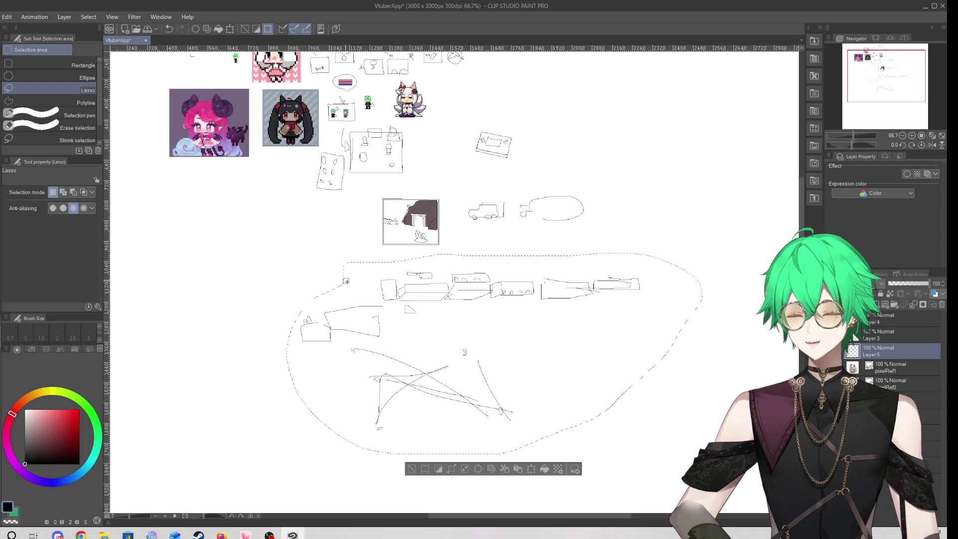
pyautogui.hotkey('ctrl', 'd')
pyautogui.scroll(-1, 305, 261)
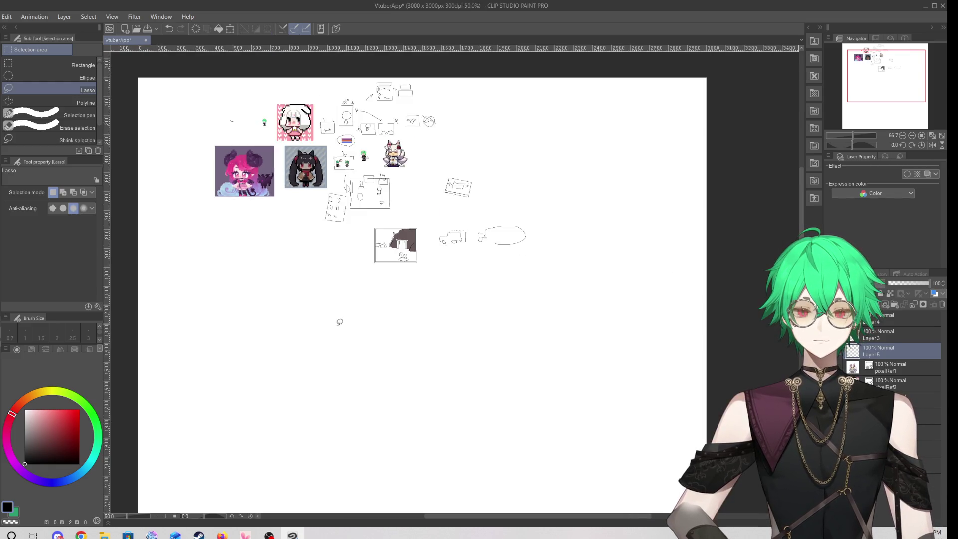
pyautogui.scroll(4, 329, 216)
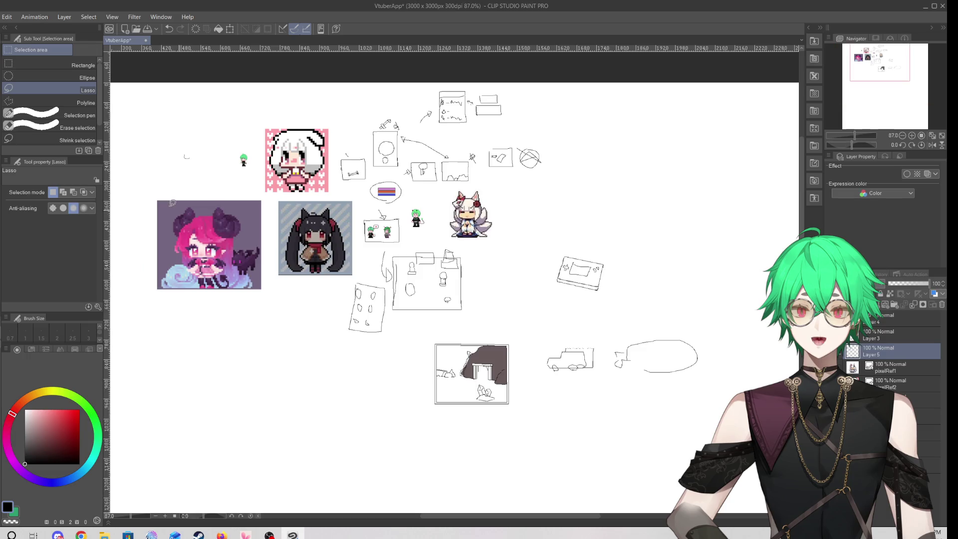
pyautogui.hotkey('alt', 'f')
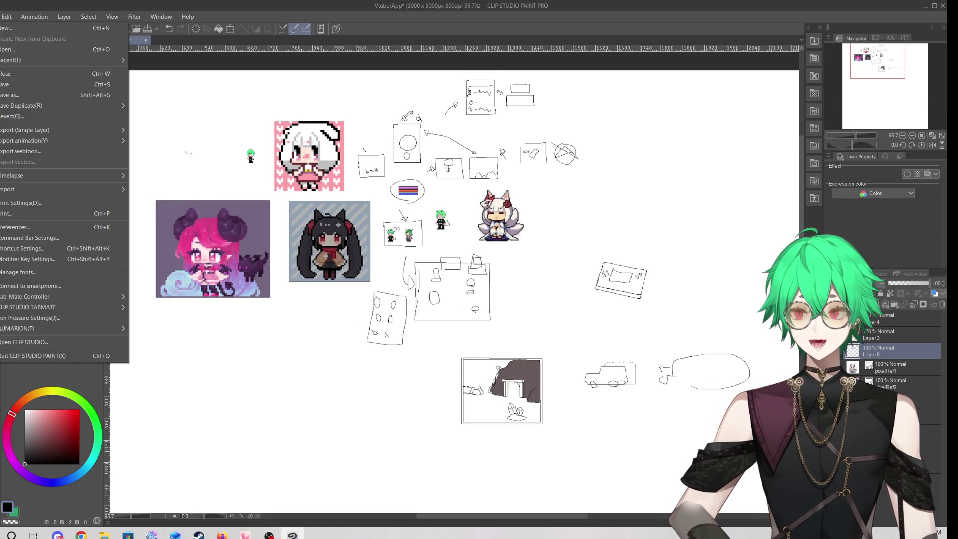
# Save the canvas with File > Save
pyautogui.click(5, 84)
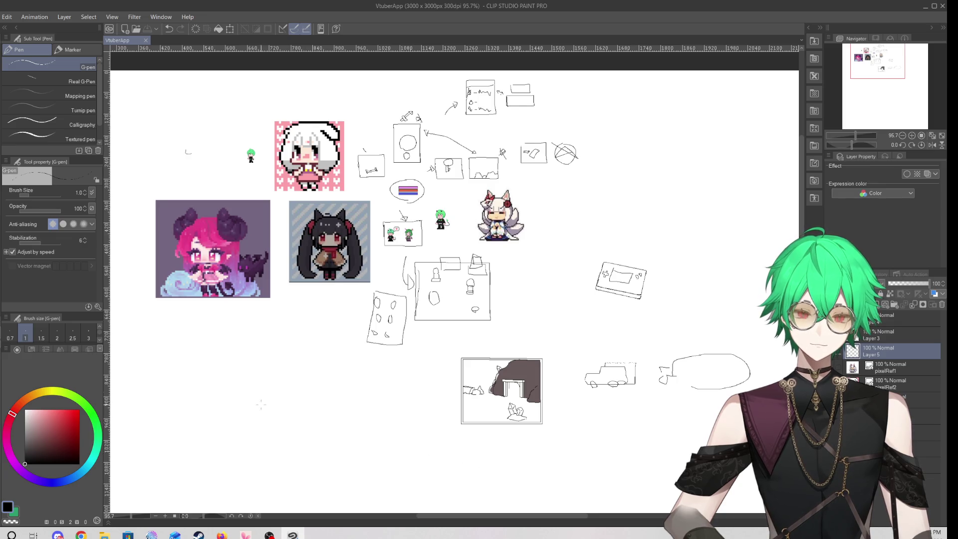
pyautogui.scroll(3, 329, 414)
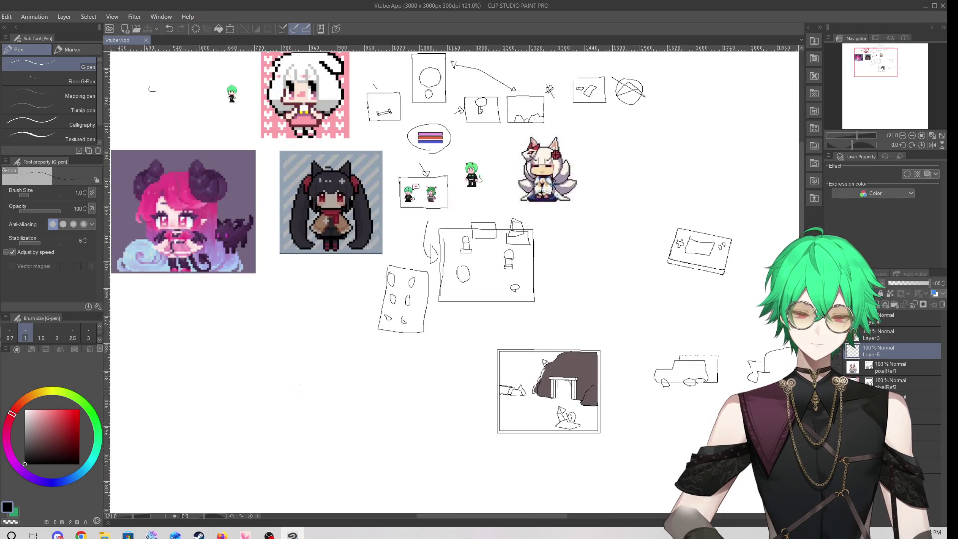
# Draw a few temporary curves, loops and a vertical stroke in the blank lower-left area
pyautogui.moveTo(377, 375); pyautogui.dragTo(358, 441)
pyautogui.moveTo(409, 424)
pyautogui.mouseDown()
pyautogui.moveTo(411, 441)
pyautogui.moveTo(439, 424)
pyautogui.moveTo(450, 435)
pyautogui.mouseUp()
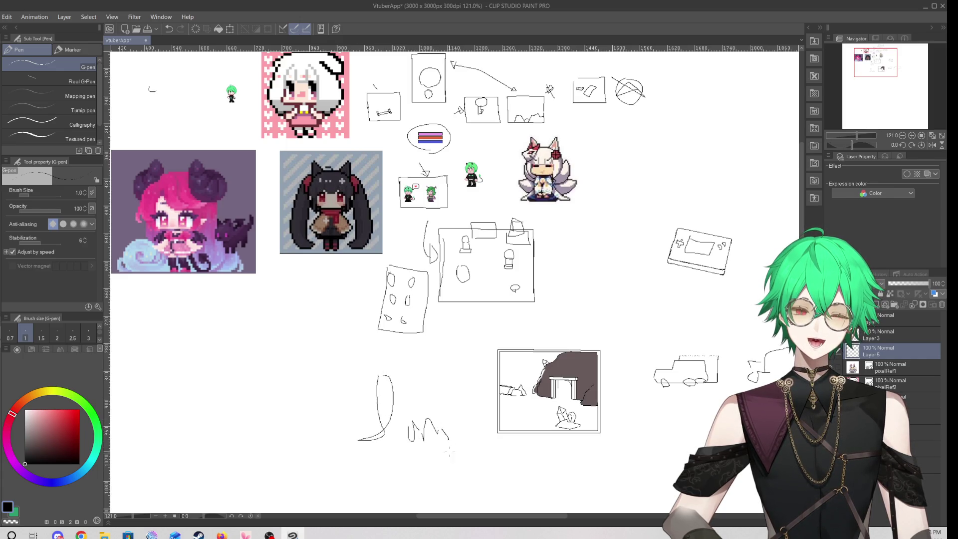
pyautogui.scroll(-3, 449, 434)
pyautogui.scroll(3, 225, 424)
pyautogui.moveTo(153, 360)
pyautogui.mouseDown()
pyautogui.moveTo(120, 415)
pyautogui.moveTo(134, 407)
pyautogui.mouseUp()
pyautogui.moveTo(155, 415)
pyautogui.mouseDown()
pyautogui.moveTo(162, 407)
pyautogui.moveTo(178, 413)
pyautogui.moveTo(142, 425)
pyautogui.mouseUp()
pyautogui.moveTo(310, 373); pyautogui.dragTo(316, 420)
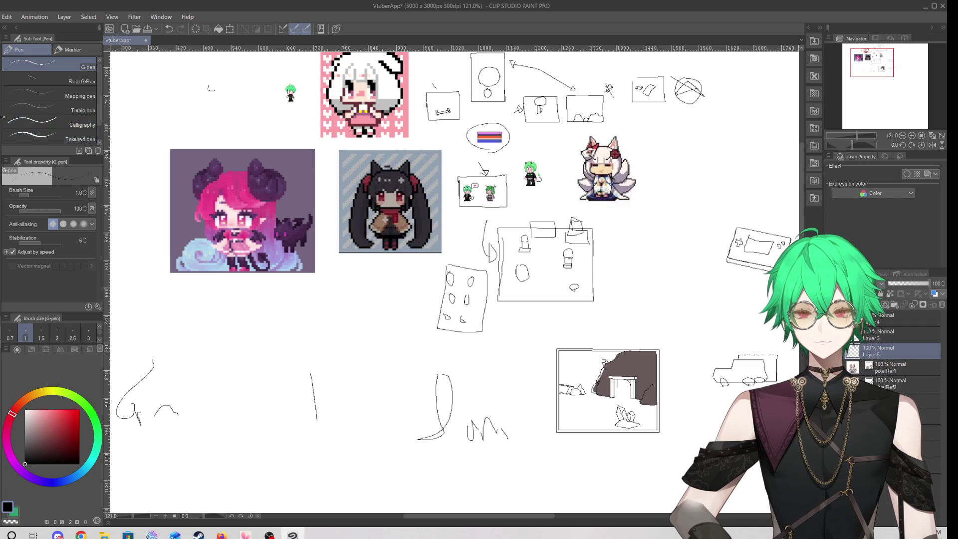
# Lasso the temporary strokes and delete them
pyautogui.press('m')
pyautogui.moveTo(229, 342)
pyautogui.mouseDown()
pyautogui.moveTo(186, 337)
pyautogui.moveTo(117, 399)
pyautogui.moveTo(363, 466)
pyautogui.moveTo(516, 464)
pyautogui.moveTo(538, 389)
pyautogui.moveTo(422, 345)
pyautogui.moveTo(225, 347)
pyautogui.mouseUp()
pyautogui.press('Delete')
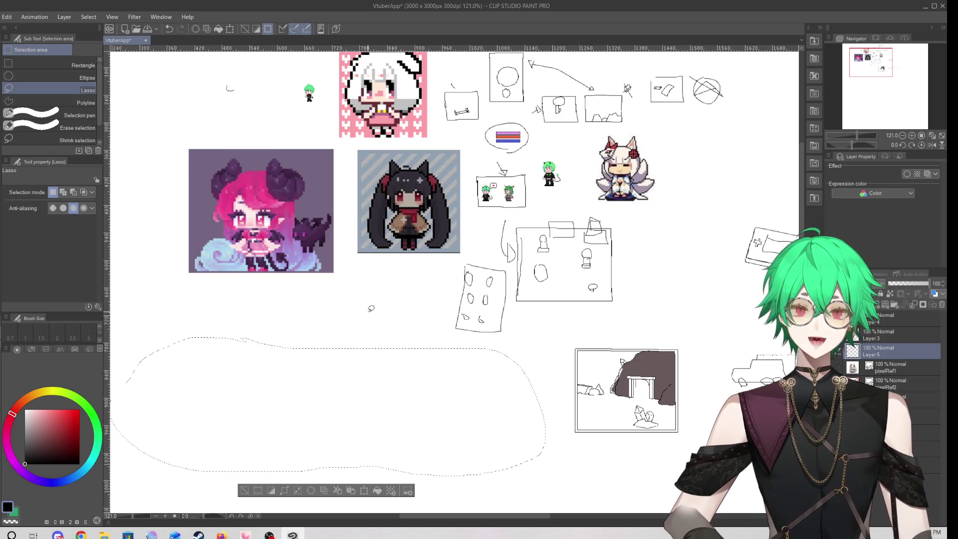
# Clear the selection over the emptied lower-left area, then zoom out and back in
pyautogui.click(374, 335)
pyautogui.scroll(-5, 374, 334)
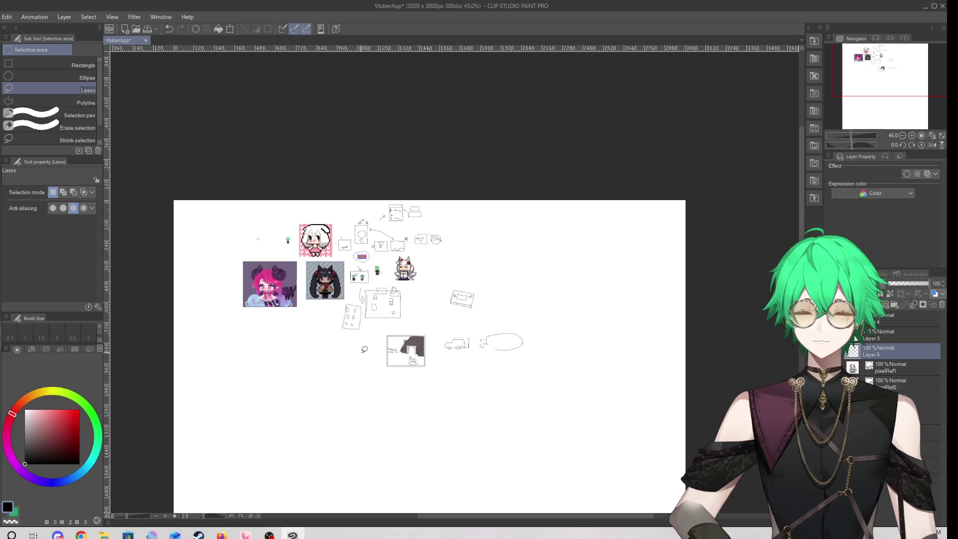
pyautogui.scroll(4, 413, 299)
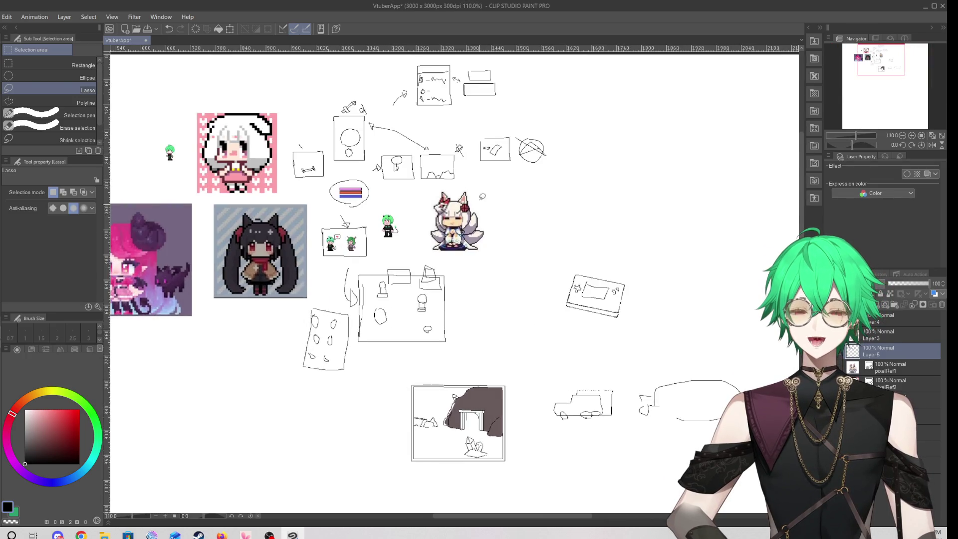
pyautogui.scroll(3, 350, 150)
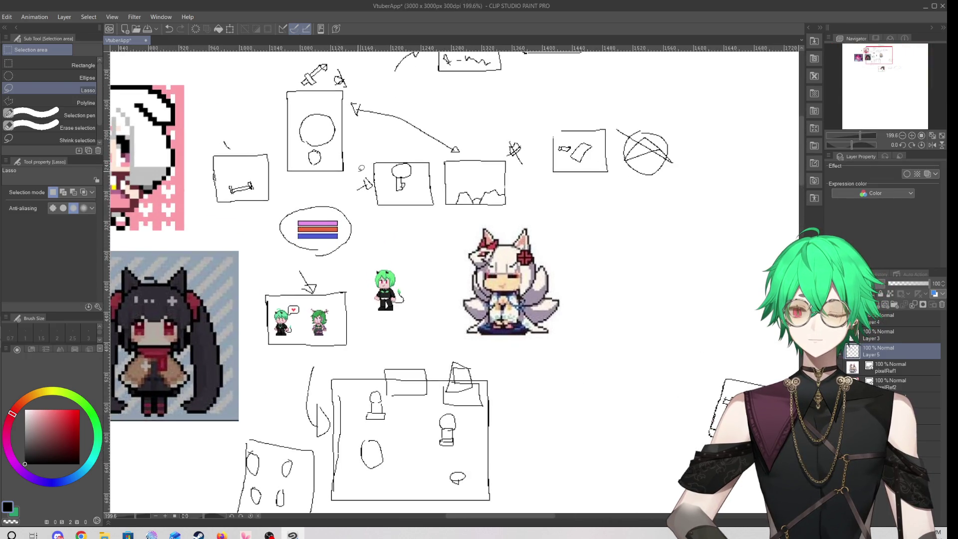
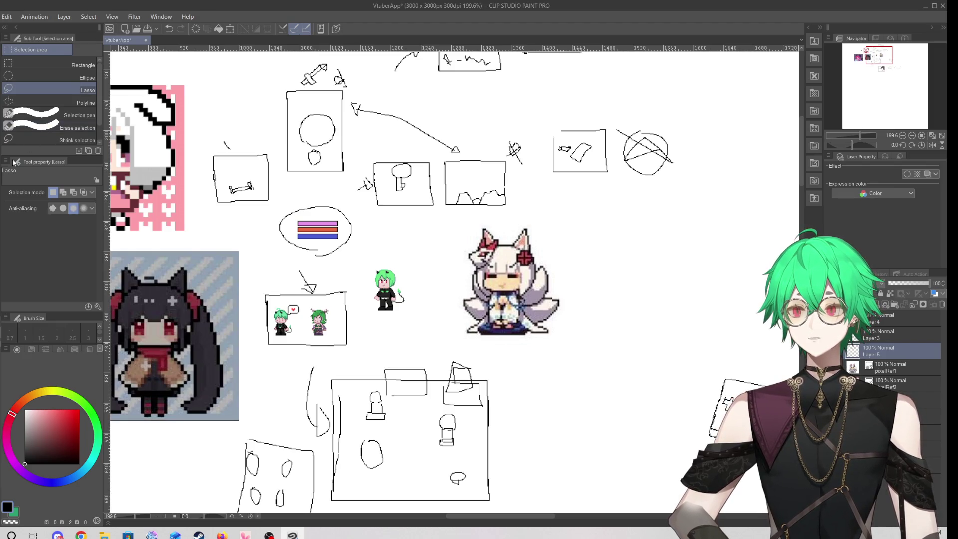
# Switch from the Lasso to the G-pen, then zoom out and in to survey the sprites, sketches and archway
pyautogui.press('p')
pyautogui.scroll(-3, 450, 265)
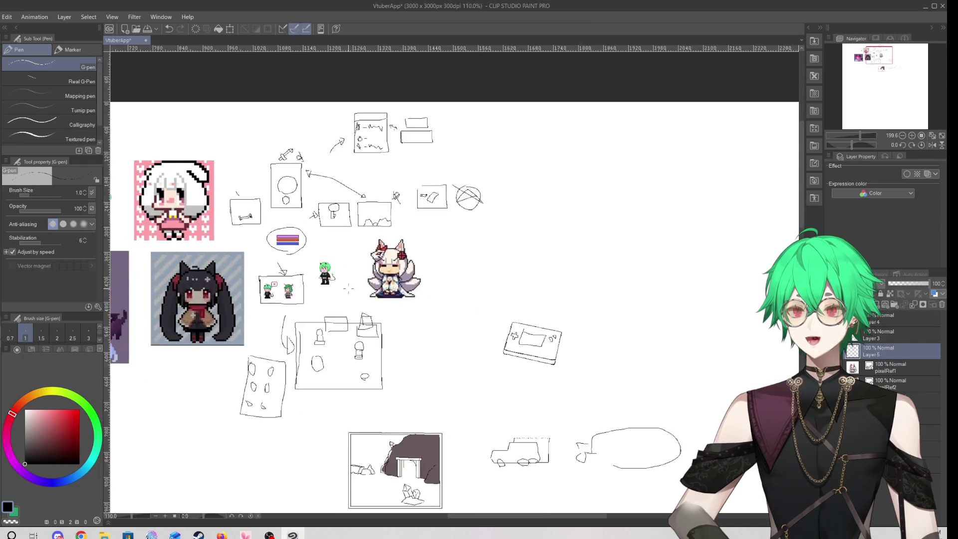
pyautogui.scroll(10, 450, 266)
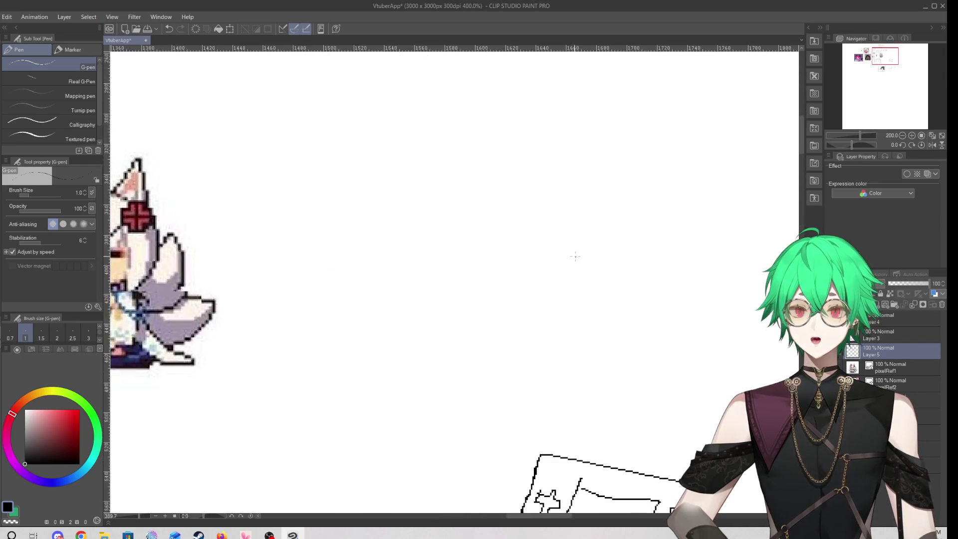
pyautogui.scroll(-3, 392, 293)
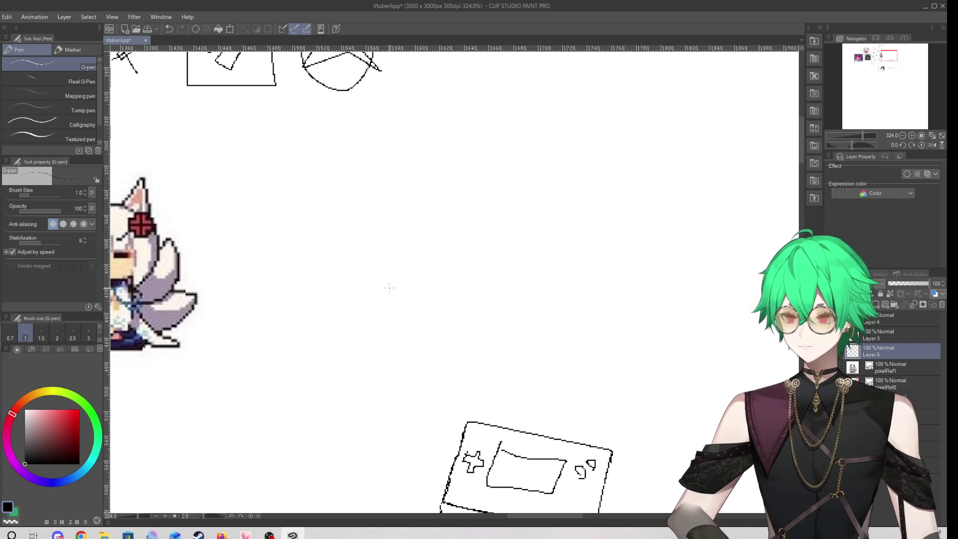
pyautogui.scroll(-10, 384, 185)
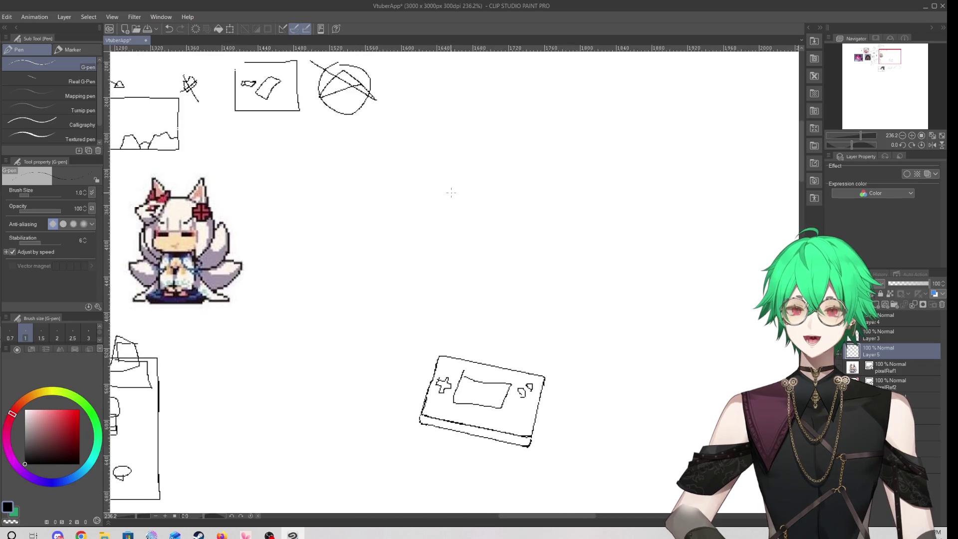
pyautogui.scroll(5, 381, 196)
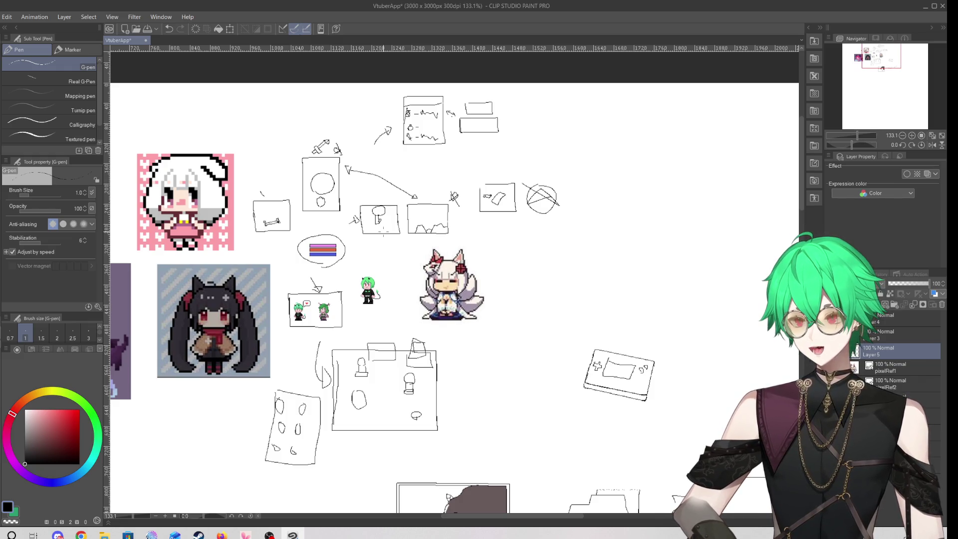
pyautogui.scroll(-4, 341, 164)
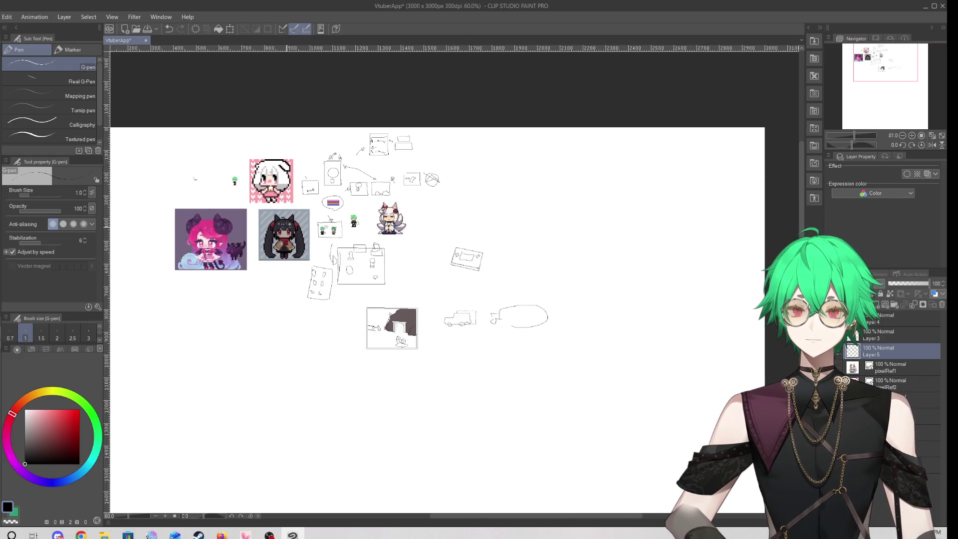
pyautogui.scroll(-5, 107, 231)
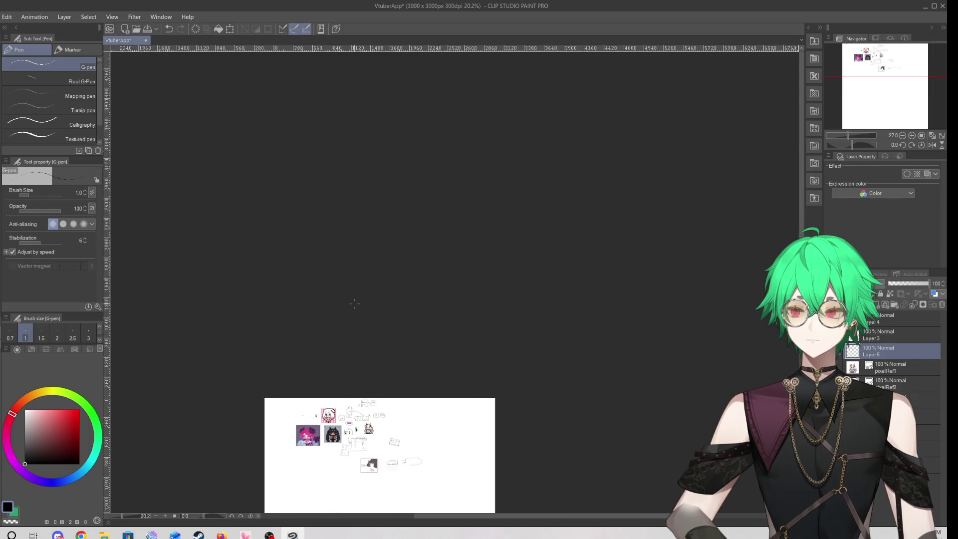
pyautogui.scroll(6, 330, 471)
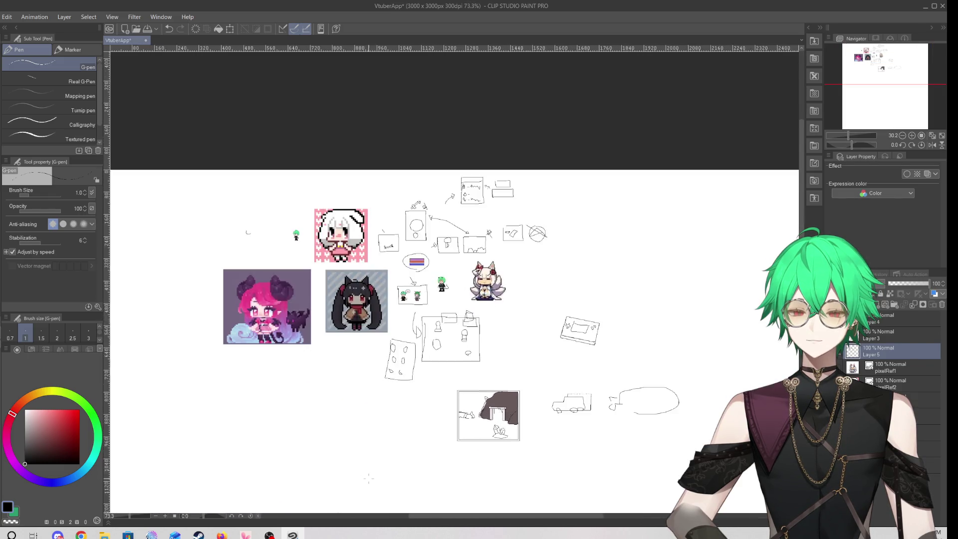
pyautogui.scroll(4, 349, 434)
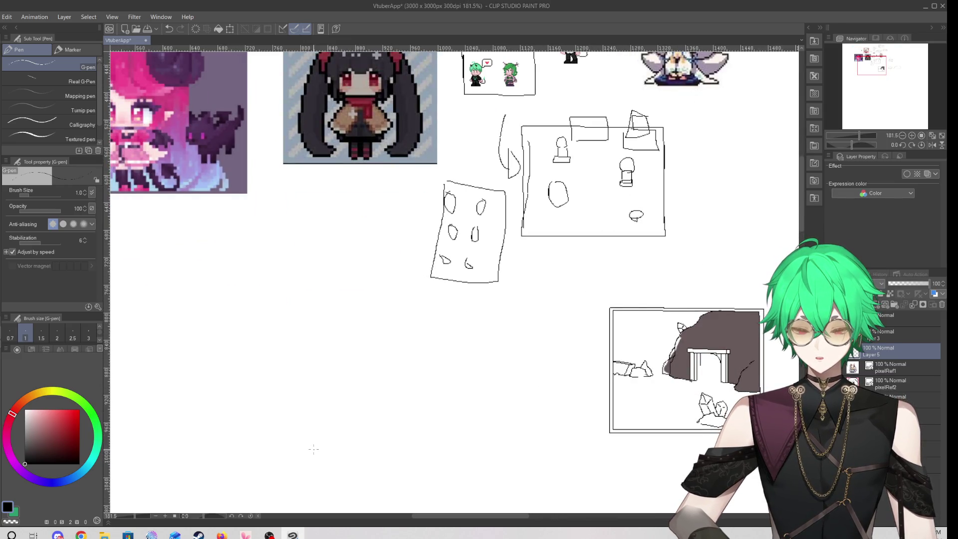
pyautogui.moveTo(243, 326); pyautogui.dragTo(237, 366)
pyautogui.moveTo(260, 332); pyautogui.dragTo(267, 341)
pyautogui.moveTo(176, 379); pyautogui.dragTo(182, 372)
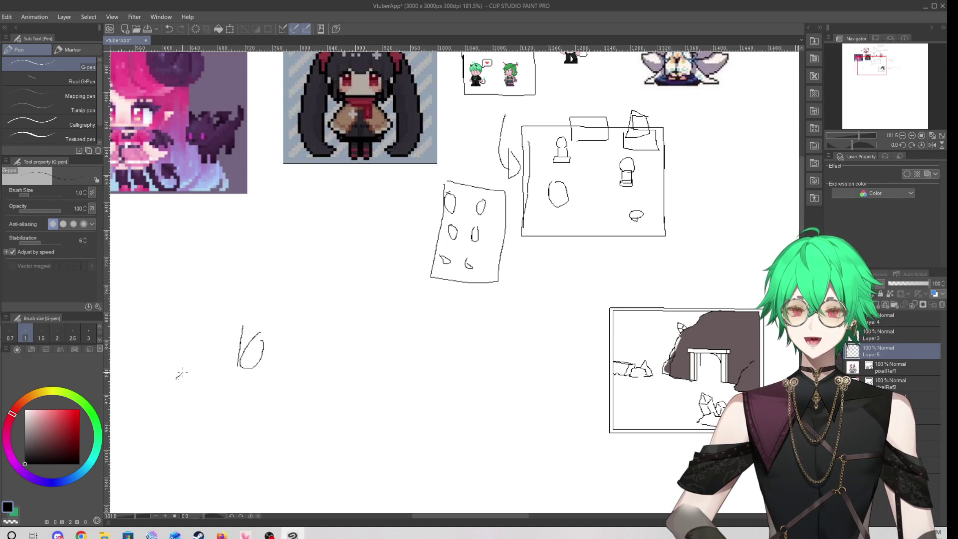
pyautogui.moveTo(182, 327); pyautogui.dragTo(183, 346)
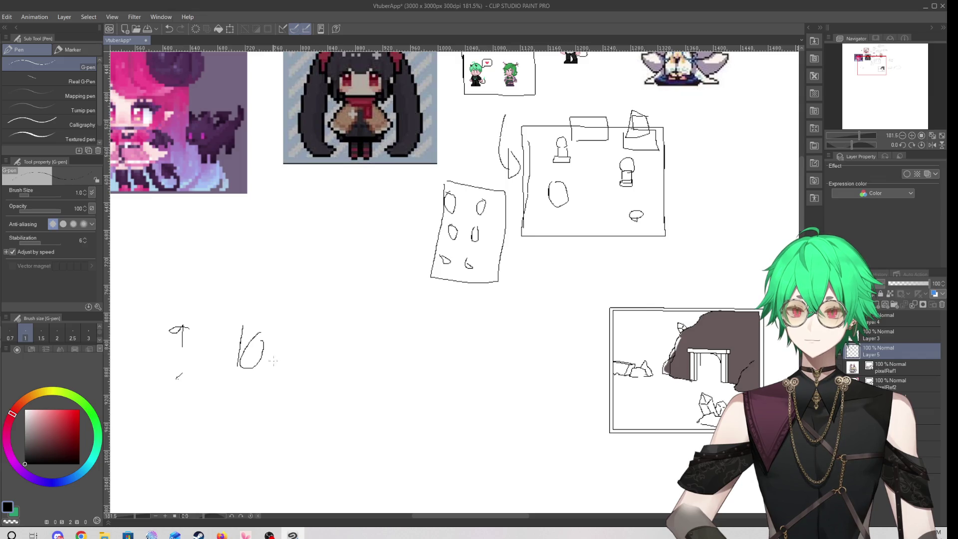
pyautogui.moveTo(227, 296)
pyautogui.mouseDown()
pyautogui.moveTo(245, 323)
pyautogui.moveTo(247, 306)
pyautogui.moveTo(280, 317)
pyautogui.mouseUp()
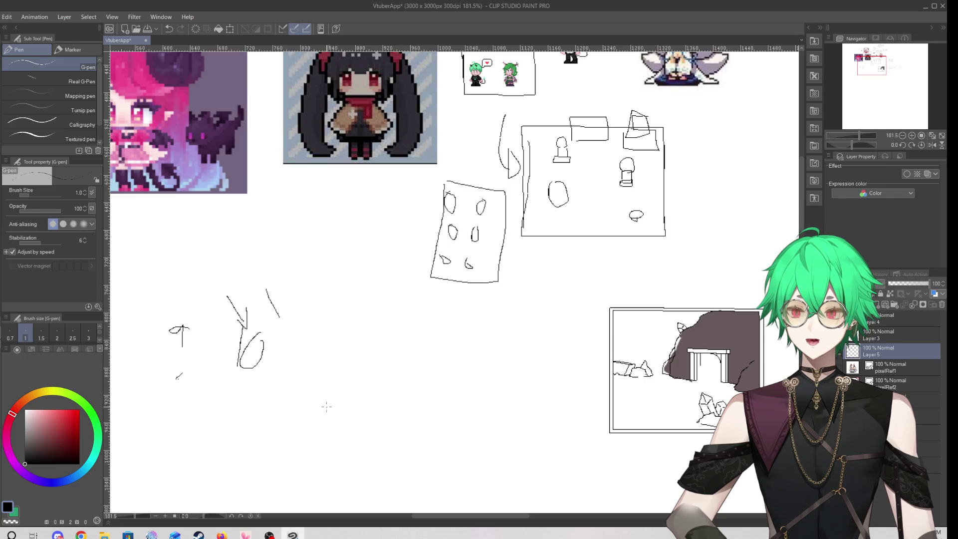
pyautogui.moveTo(302, 386)
pyautogui.mouseDown()
pyautogui.moveTo(406, 349)
pyautogui.moveTo(494, 387)
pyautogui.moveTo(474, 357)
pyautogui.mouseUp()
pyautogui.moveTo(270, 348); pyautogui.dragTo(280, 342)
pyautogui.moveTo(327, 322)
pyautogui.mouseDown()
pyautogui.moveTo(319, 338)
pyautogui.moveTo(341, 343)
pyautogui.mouseUp()
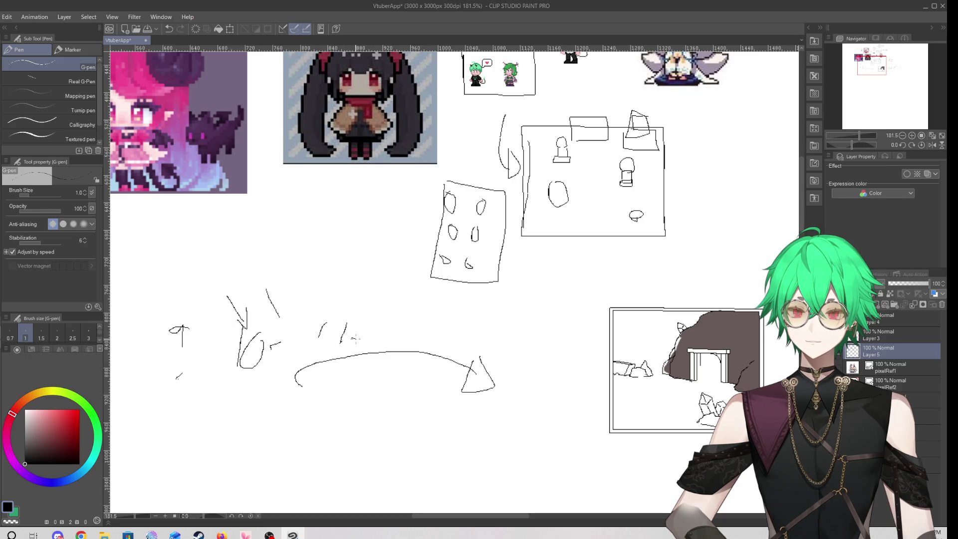
pyautogui.moveTo(396, 319)
pyautogui.mouseDown()
pyautogui.moveTo(391, 341)
pyautogui.moveTo(423, 332)
pyautogui.mouseUp()
pyautogui.moveTo(432, 334); pyautogui.dragTo(452, 333)
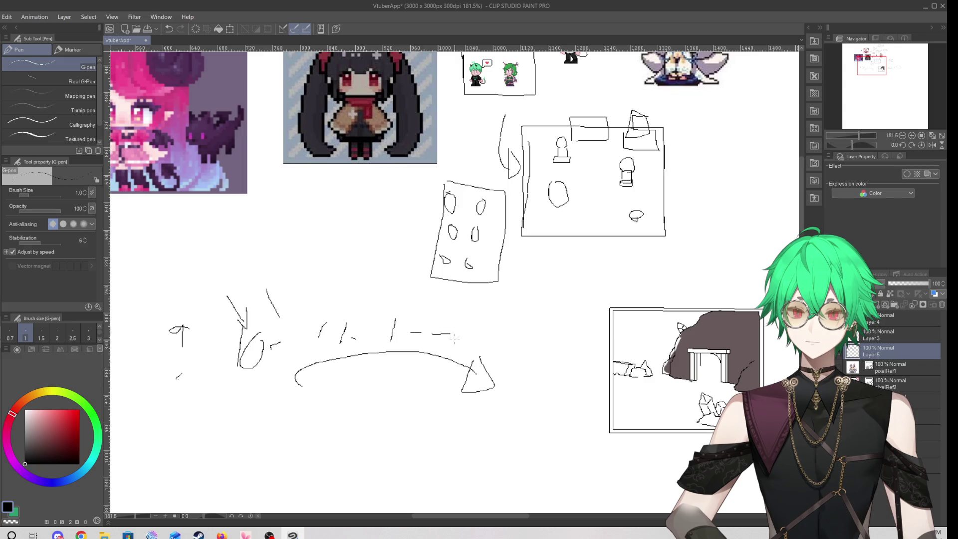
pyautogui.moveTo(357, 331)
pyautogui.mouseDown()
pyautogui.moveTo(497, 358)
pyautogui.moveTo(515, 385)
pyautogui.mouseUp()
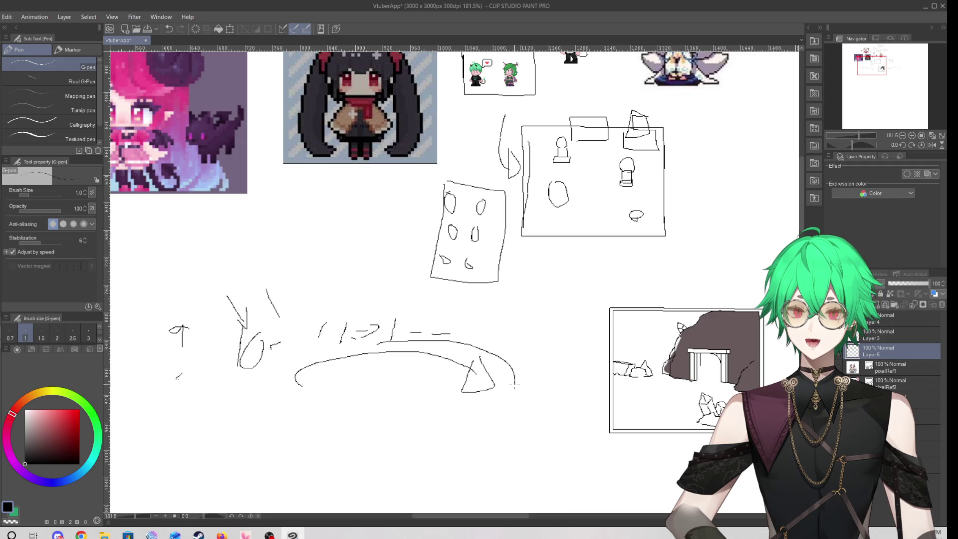
pyautogui.moveTo(365, 387); pyautogui.dragTo(353, 427)
pyautogui.moveTo(429, 397); pyautogui.dragTo(432, 432)
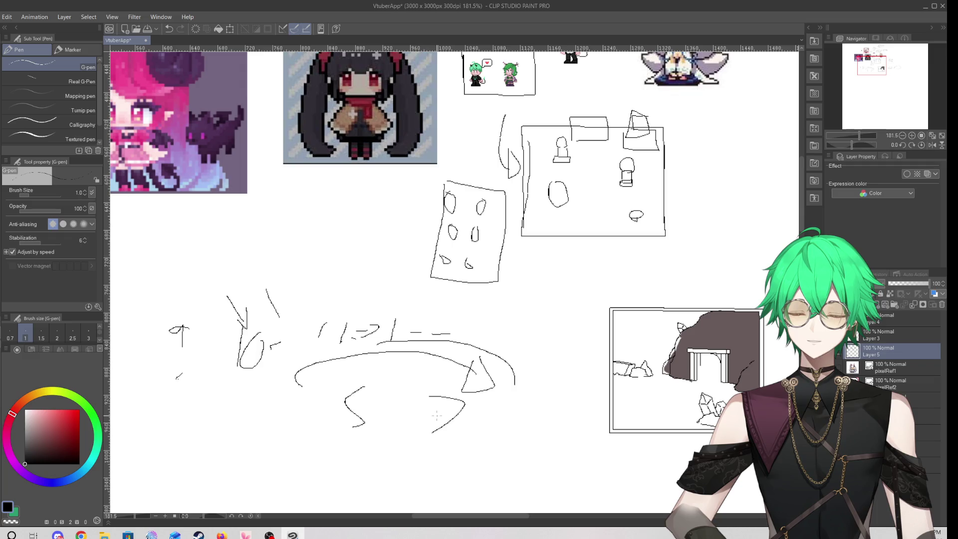
pyautogui.scroll(-3, 189, 322)
pyautogui.scroll(2, 190, 322)
pyautogui.moveTo(381, 387)
pyautogui.mouseDown()
pyautogui.moveTo(406, 389)
pyautogui.moveTo(418, 464)
pyautogui.moveTo(227, 443)
pyautogui.moveTo(301, 389)
pyautogui.moveTo(274, 387)
pyautogui.moveTo(290, 382)
pyautogui.mouseUp()
pyautogui.press('m')
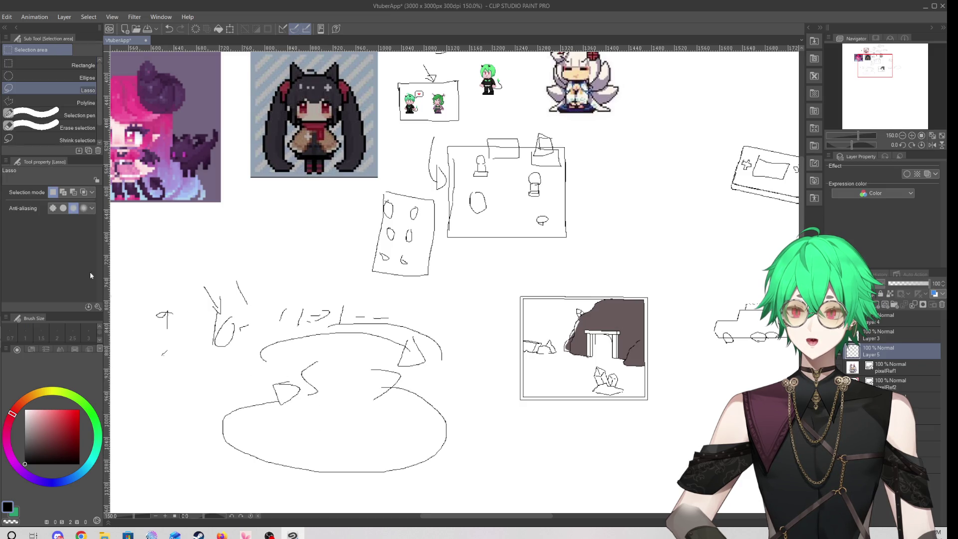
pyautogui.moveTo(131, 270)
pyautogui.mouseDown()
pyautogui.moveTo(235, 494)
pyautogui.moveTo(435, 464)
pyautogui.moveTo(443, 313)
pyautogui.moveTo(212, 277)
pyautogui.mouseUp()
pyautogui.press('Delete')
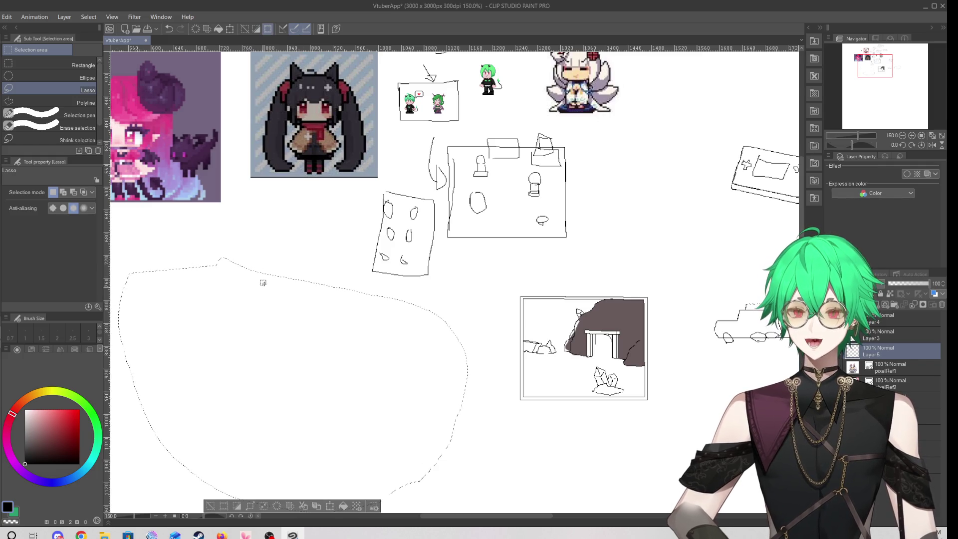
pyautogui.hotkey('ctrl', 'd')
pyautogui.press('p')
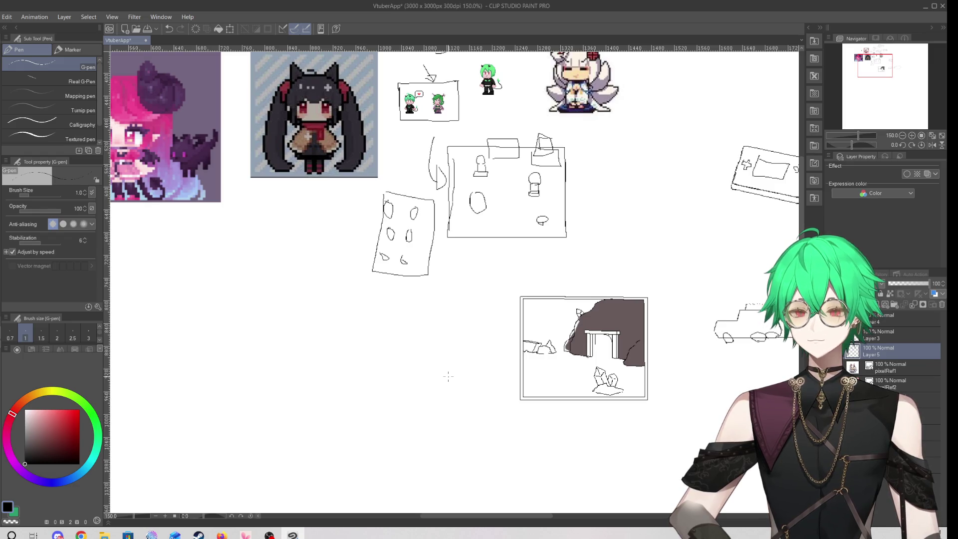
# With a size 2 pen and the cave's brown, fill the white gaps along the cave's left edge
pyautogui.scroll(2, 655, 427)
pyautogui.scroll(4, 684, 313)
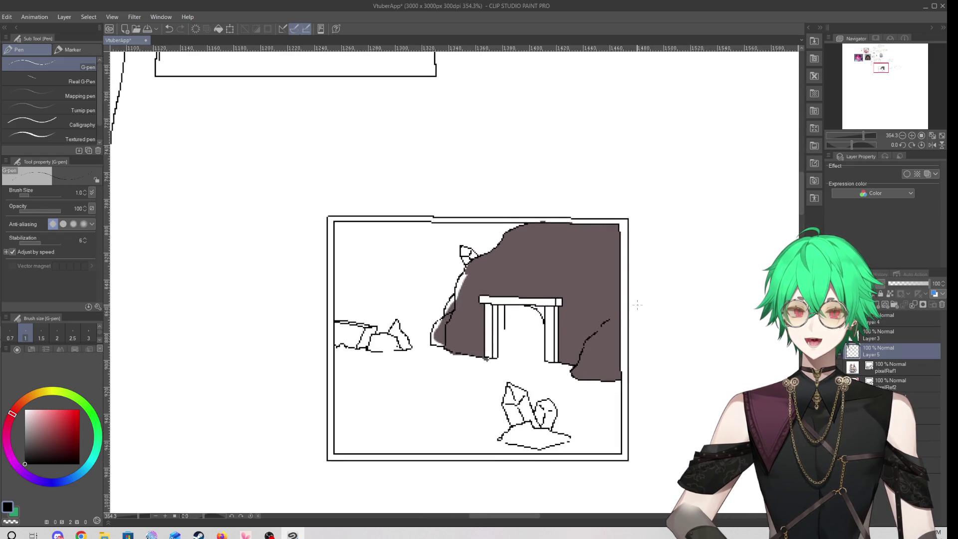
pyautogui.click(57, 333)
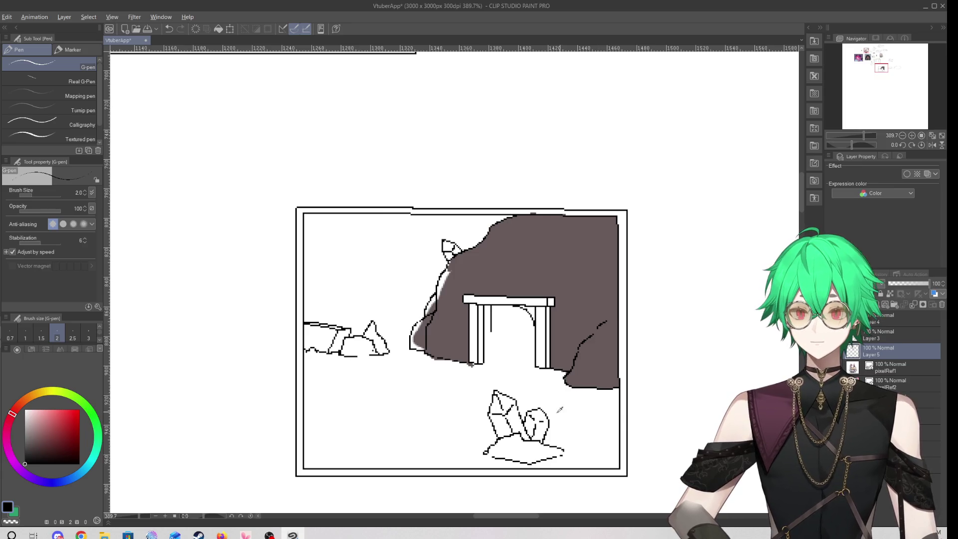
pyautogui.keyDown('alt'); pyautogui.click(492, 279); pyautogui.keyUp('alt')
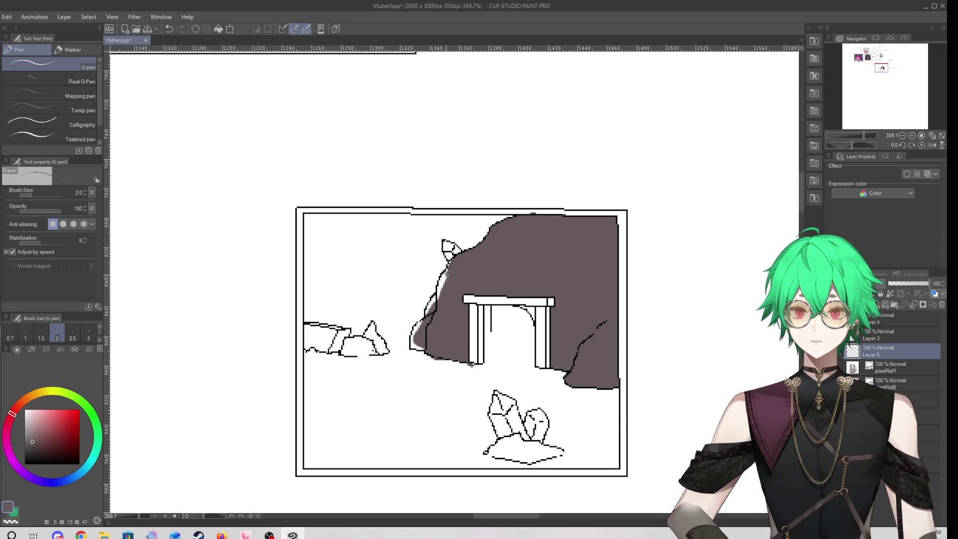
pyautogui.moveTo(449, 263)
pyautogui.mouseDown()
pyautogui.moveTo(413, 335)
pyautogui.moveTo(425, 349)
pyautogui.moveTo(412, 347)
pyautogui.mouseUp()
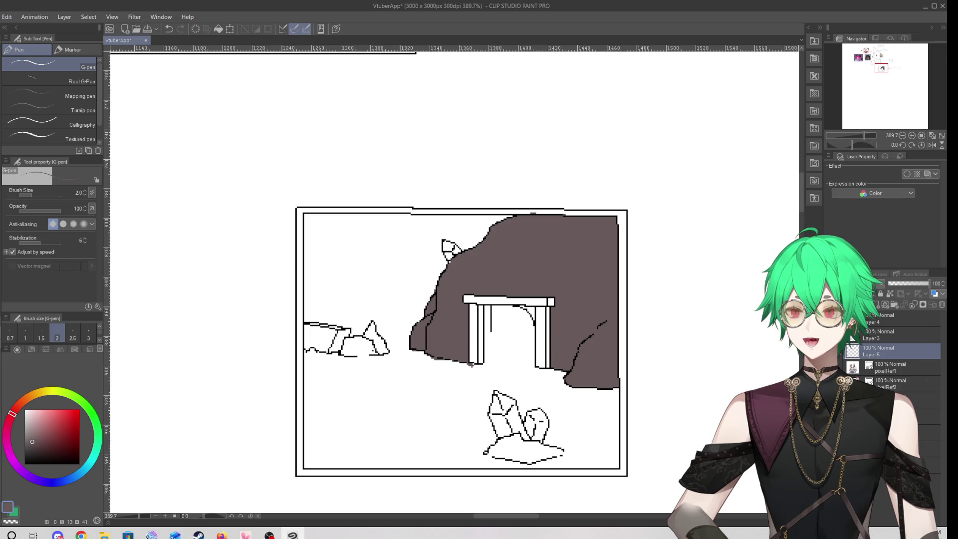
# Reset the pen to size 1 and black, then choose a lighter grey drawing colour
pyautogui.click(25, 333)
pyautogui.moveTo(23, 460); pyautogui.dragTo(7, 457)
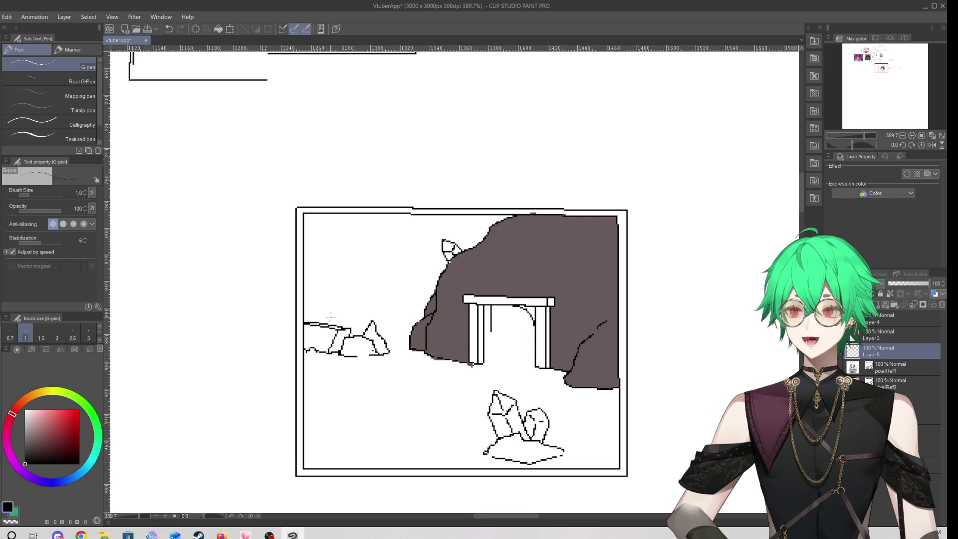
pyautogui.scroll(-4, 331, 317)
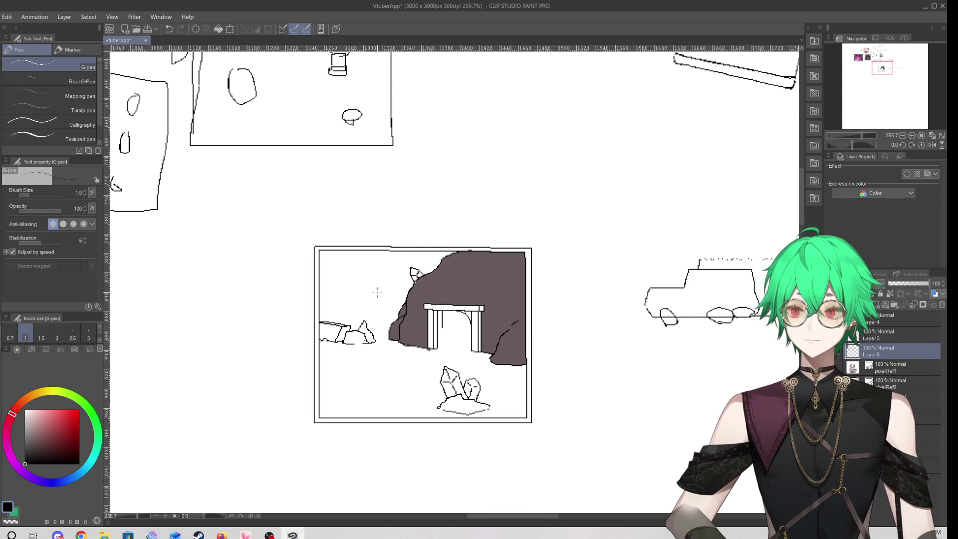
pyautogui.scroll(4, 505, 335)
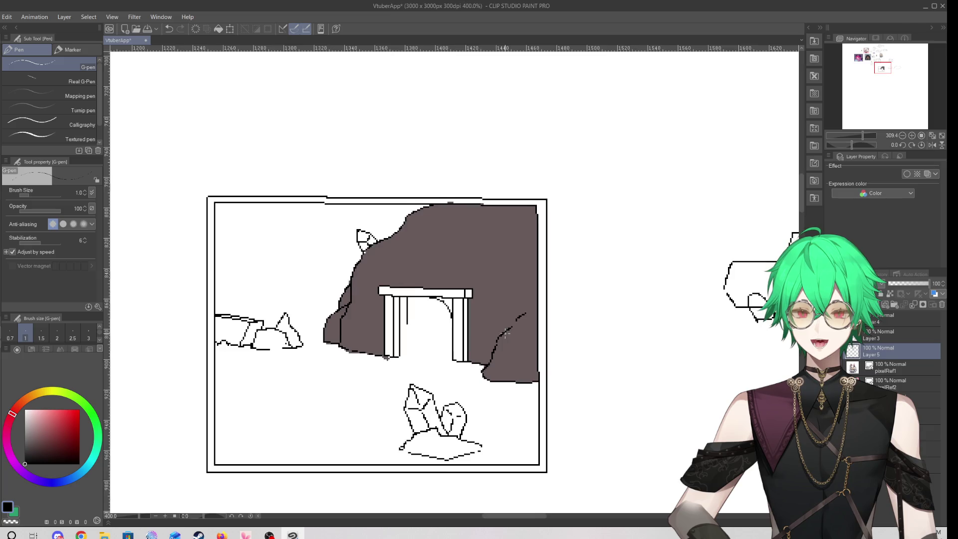
pyautogui.scroll(10, 301, 253)
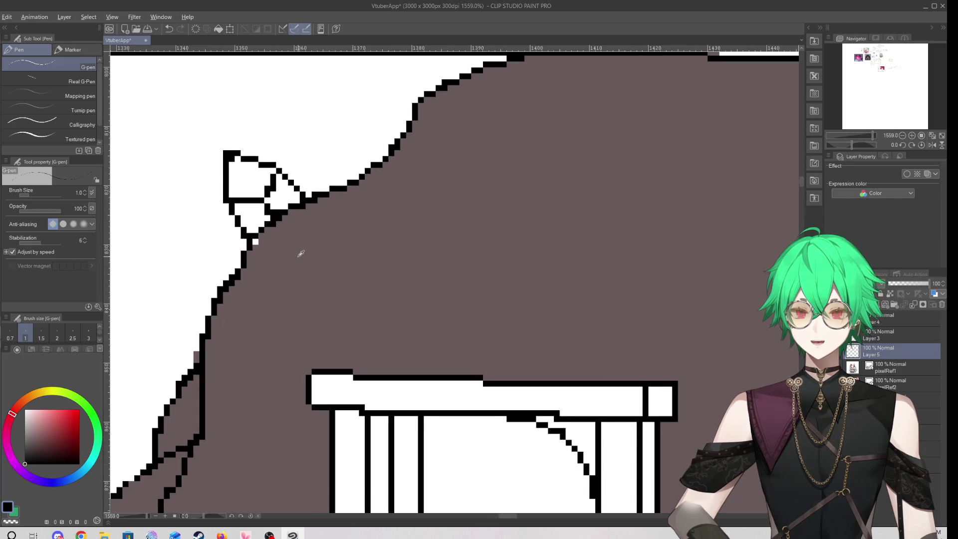
pyautogui.scroll(-2, 346, 254)
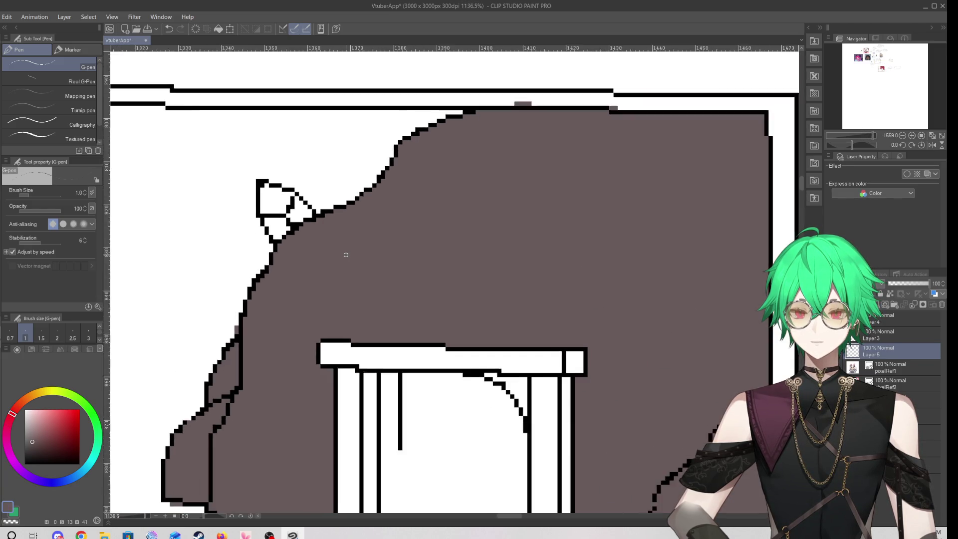
pyautogui.scroll(-6, 346, 254)
pyautogui.scroll(-5, 437, 352)
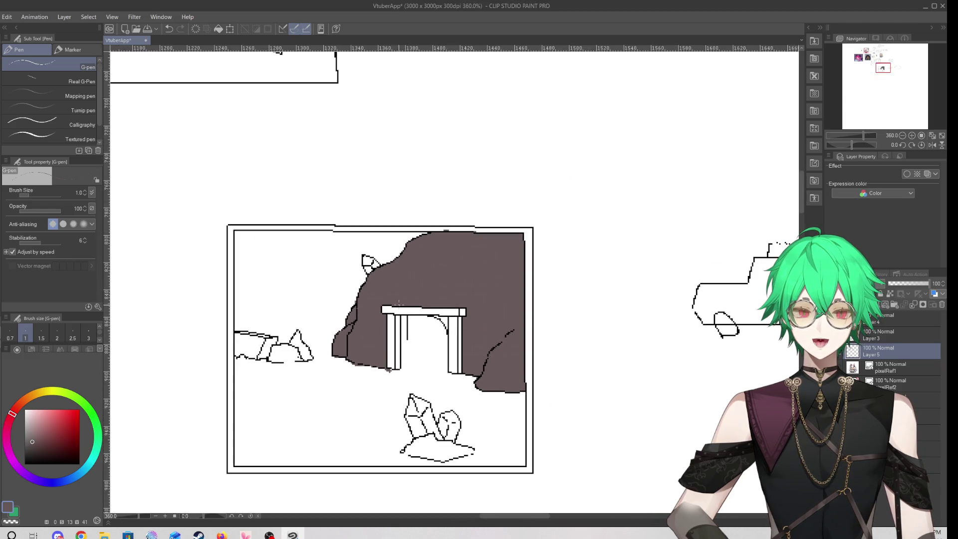
pyautogui.moveTo(32, 438); pyautogui.dragTo(26, 434)
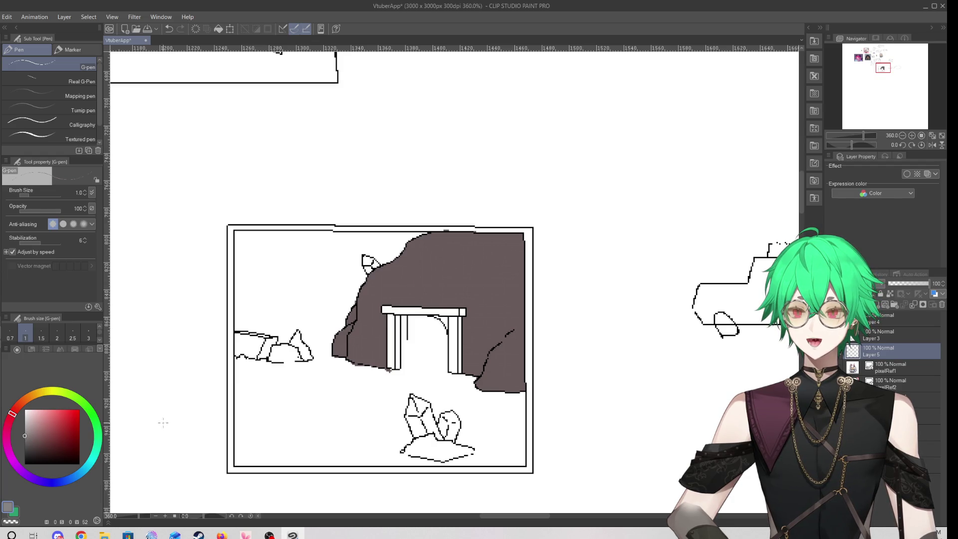
# Clear the lasso selection, return to the G-pen and sample the dark fill colour from the canvas
pyautogui.press('m')
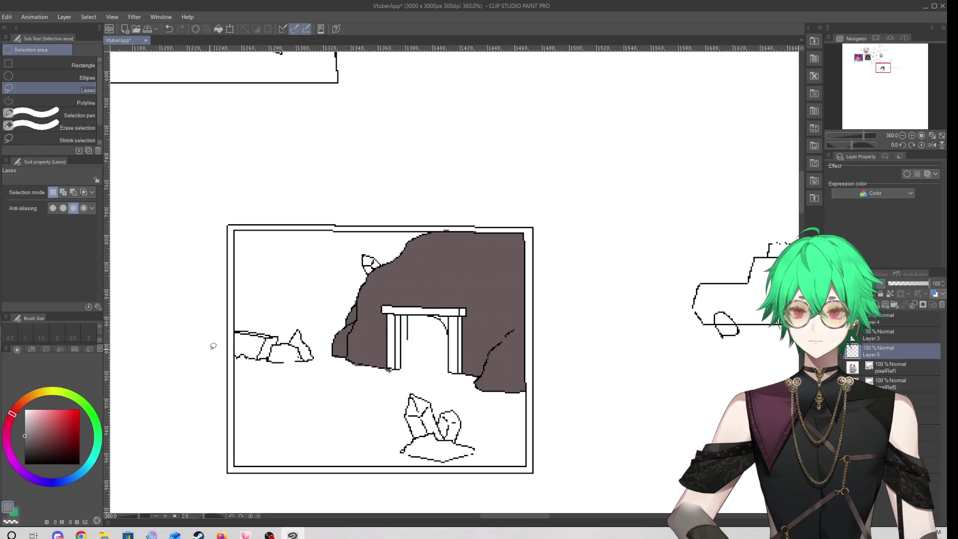
pyautogui.click(216, 372)
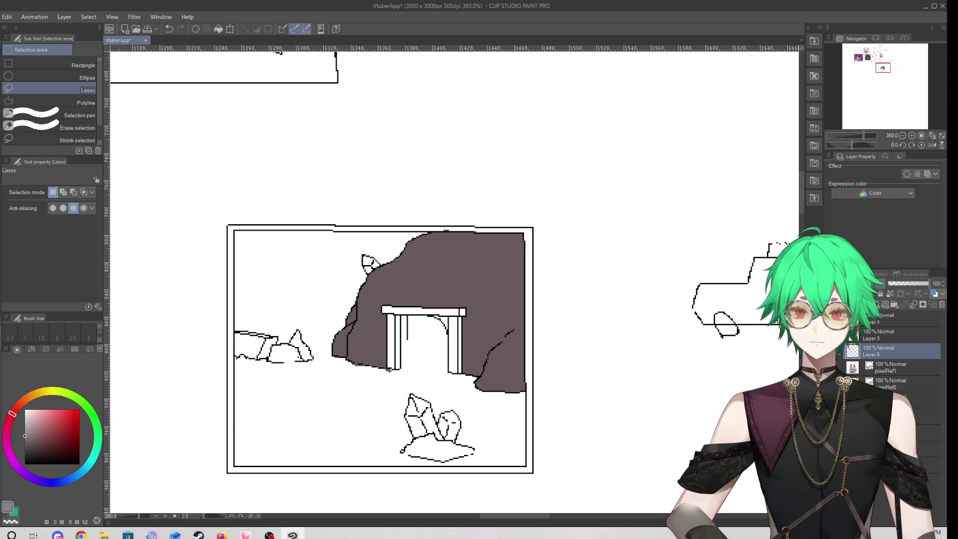
pyautogui.press('p')
pyautogui.keyDown('alt'); pyautogui.click(488, 298); pyautogui.keyUp('alt')
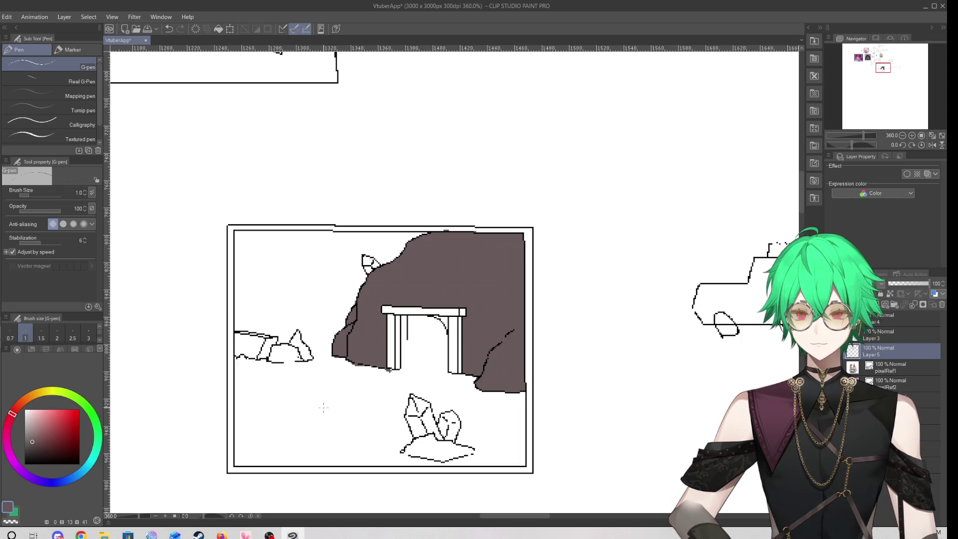
# Zoom onto the arch and erase the stray grey pixels at the left pillar's base with the eraser
pyautogui.scroll(10, 374, 352)
pyautogui.scroll(2, 407, 312)
pyautogui.scroll(-6, 406, 320)
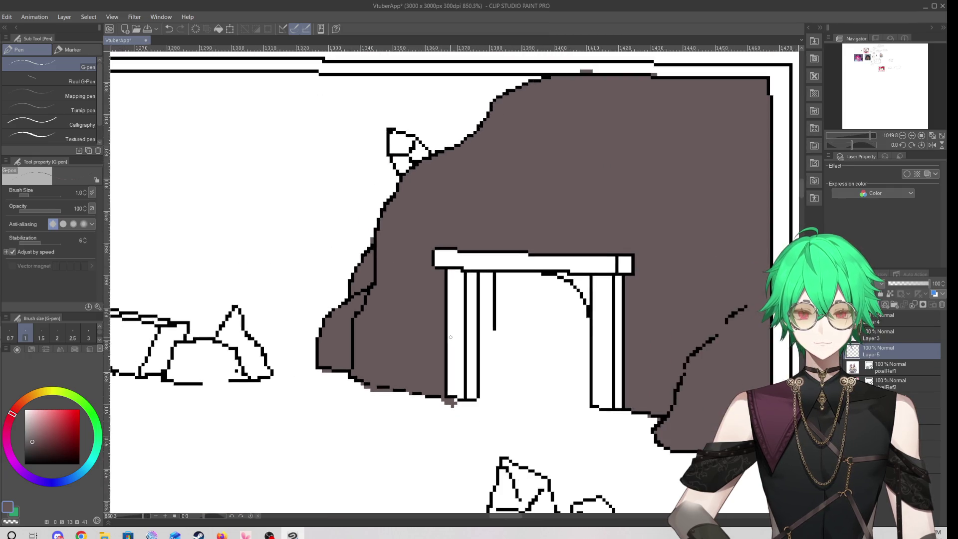
pyautogui.scroll(-8, 450, 337)
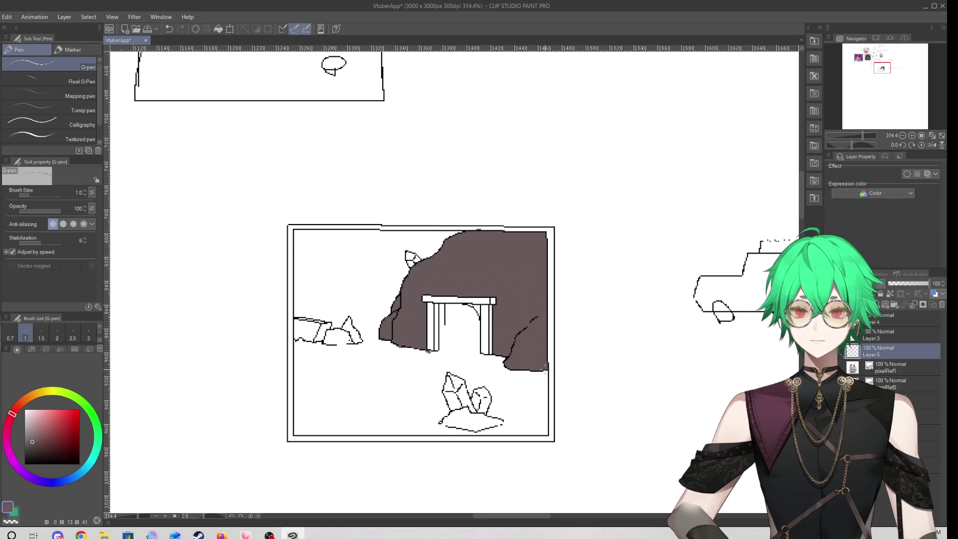
pyautogui.scroll(1, 470, 373)
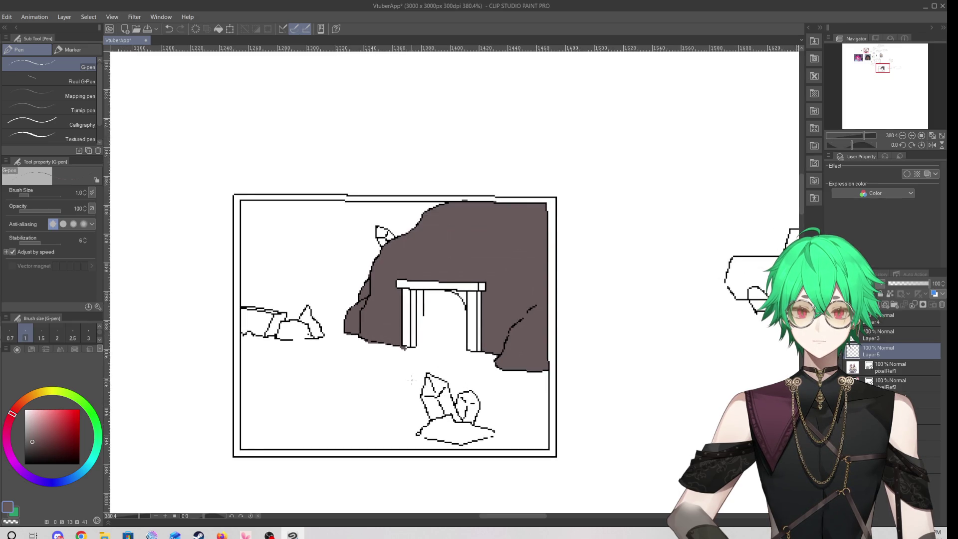
pyautogui.scroll(5, 442, 306)
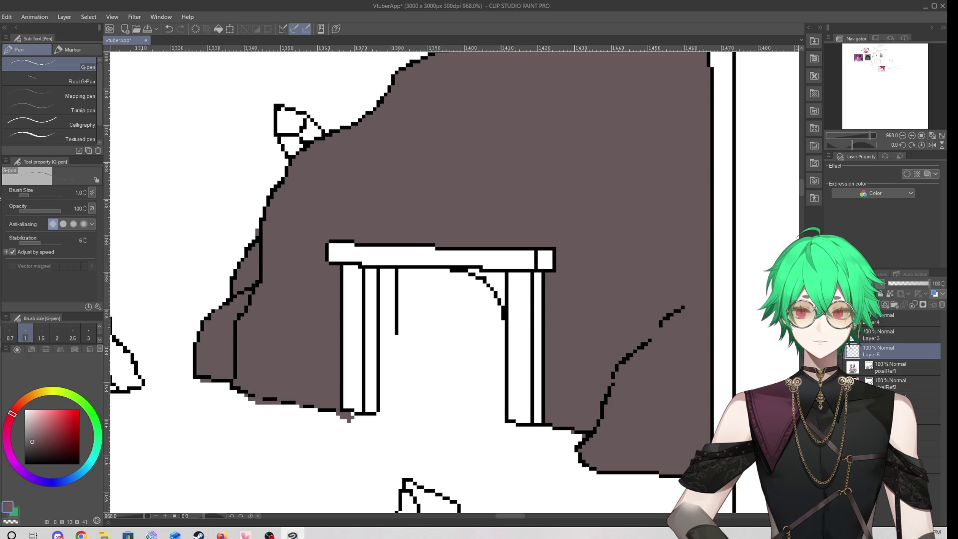
pyautogui.press('e')
pyautogui.moveTo(345, 415); pyautogui.dragTo(353, 417)
pyautogui.press('p')
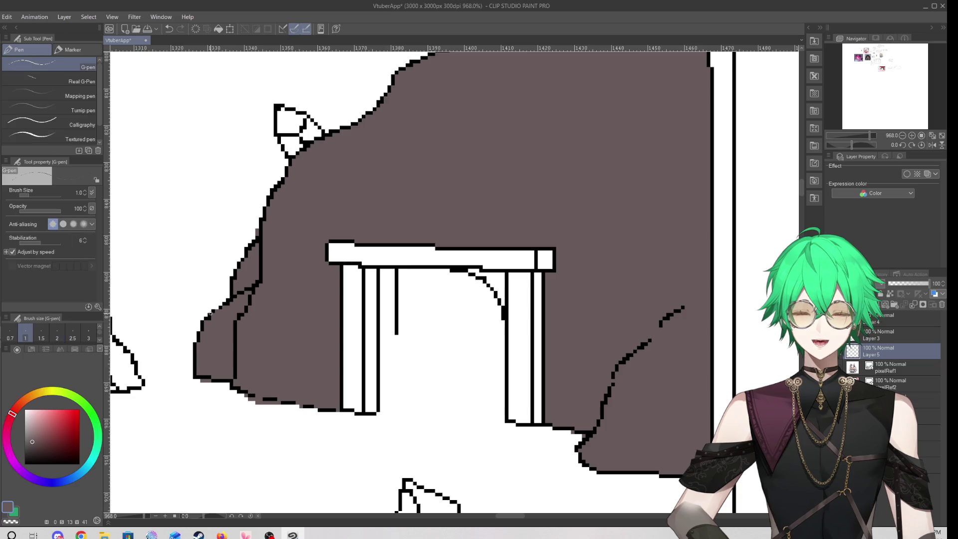
# Choose a dark brown and fill the white lintel of the cave doorway with it
pyautogui.click(38, 448)
pyautogui.click(15, 409)
pyautogui.click(45, 447)
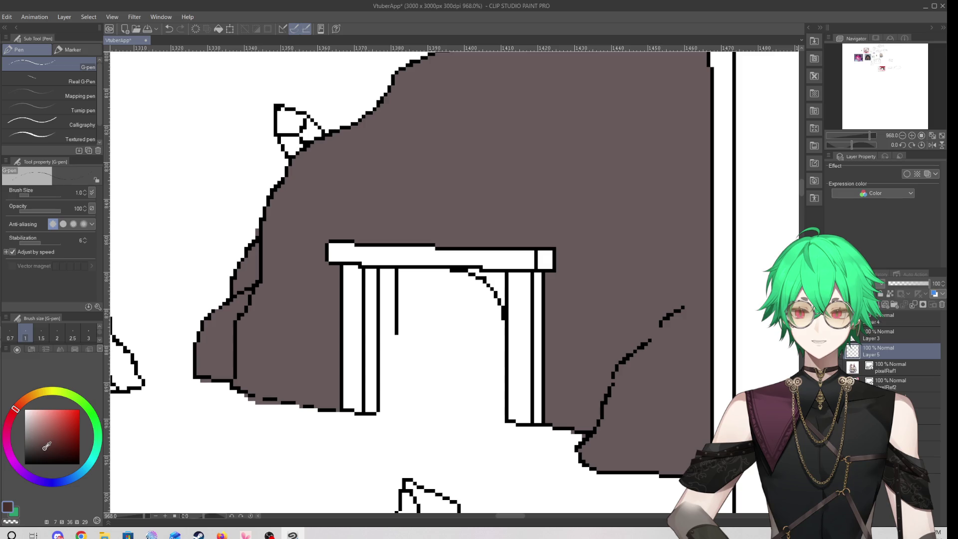
pyautogui.moveTo(330, 259); pyautogui.dragTo(537, 259)
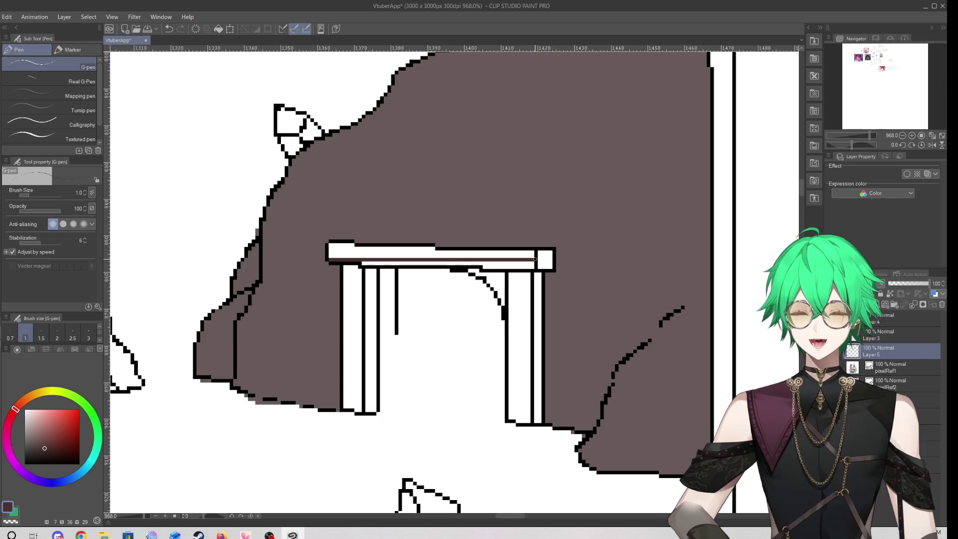
pyautogui.moveTo(328, 257)
pyautogui.mouseDown()
pyautogui.moveTo(532, 252)
pyautogui.moveTo(330, 245)
pyautogui.moveTo(394, 263)
pyautogui.moveTo(540, 268)
pyautogui.moveTo(546, 252)
pyautogui.mouseUp()
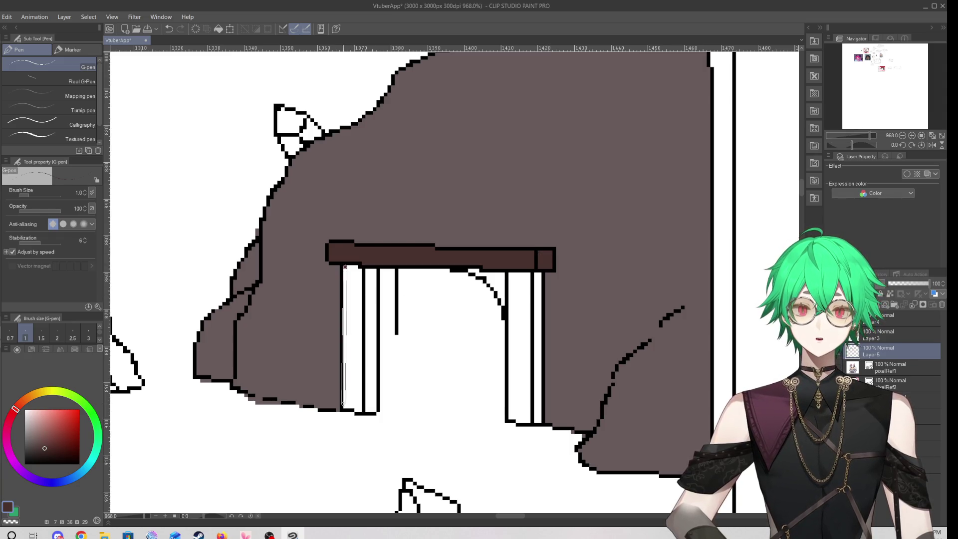
# Paint the left and right doorway posts dark brown
pyautogui.moveTo(345, 268)
pyautogui.mouseDown()
pyautogui.moveTo(345, 406)
pyautogui.moveTo(377, 409)
pyautogui.moveTo(344, 396)
pyautogui.moveTo(375, 270)
pyautogui.mouseUp()
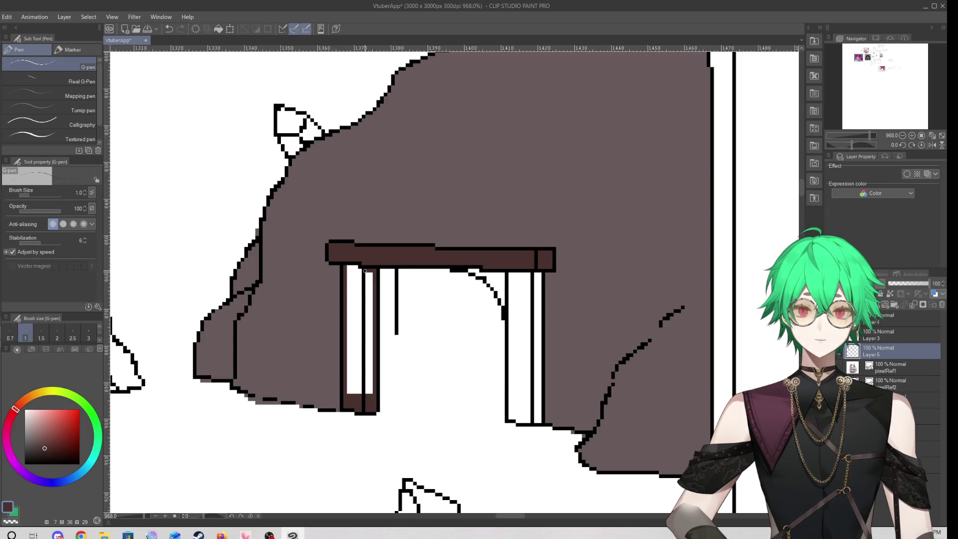
pyautogui.moveTo(372, 394)
pyautogui.mouseDown()
pyautogui.moveTo(371, 272)
pyautogui.moveTo(370, 397)
pyautogui.mouseUp()
pyautogui.moveTo(367, 305)
pyautogui.mouseDown()
pyautogui.moveTo(367, 272)
pyautogui.moveTo(358, 398)
pyautogui.moveTo(354, 267)
pyautogui.moveTo(353, 399)
pyautogui.moveTo(348, 263)
pyautogui.mouseUp()
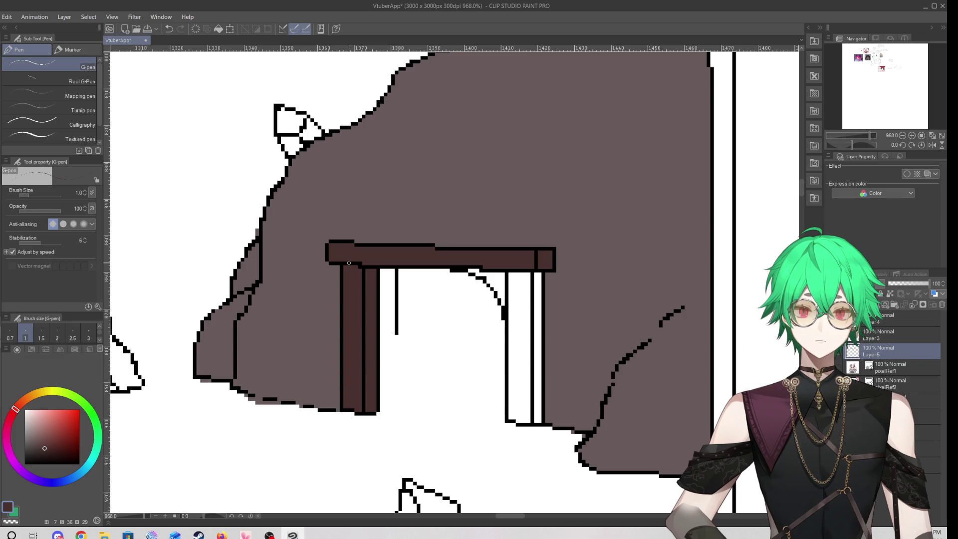
pyautogui.moveTo(510, 273)
pyautogui.mouseDown()
pyautogui.moveTo(512, 413)
pyautogui.moveTo(542, 418)
pyautogui.moveTo(517, 422)
pyautogui.moveTo(539, 421)
pyautogui.moveTo(514, 418)
pyautogui.moveTo(514, 271)
pyautogui.moveTo(542, 273)
pyautogui.moveTo(513, 274)
pyautogui.moveTo(540, 359)
pyautogui.moveTo(538, 405)
pyautogui.mouseUp()
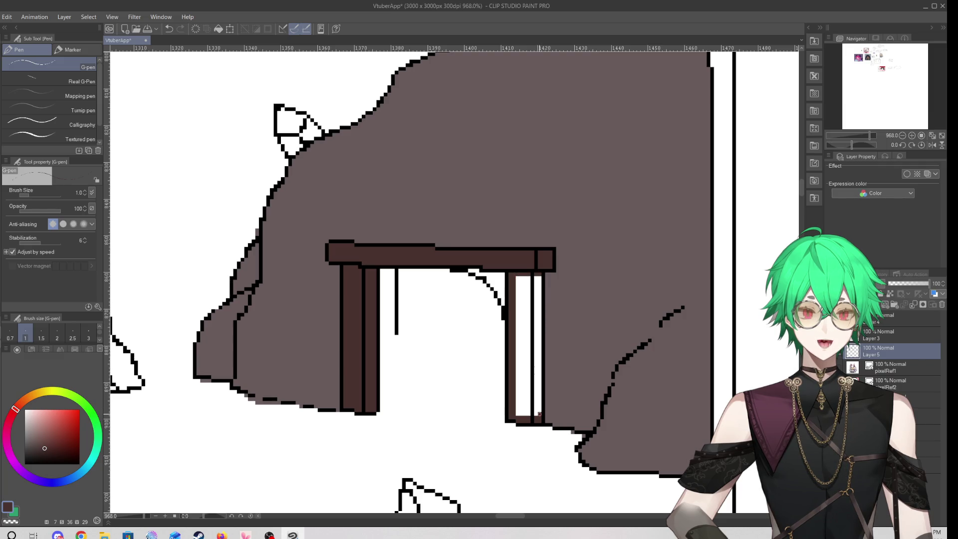
pyautogui.moveTo(537, 278)
pyautogui.mouseDown()
pyautogui.moveTo(536, 417)
pyautogui.moveTo(525, 278)
pyautogui.moveTo(519, 418)
pyautogui.moveTo(522, 281)
pyautogui.moveTo(522, 415)
pyautogui.mouseUp()
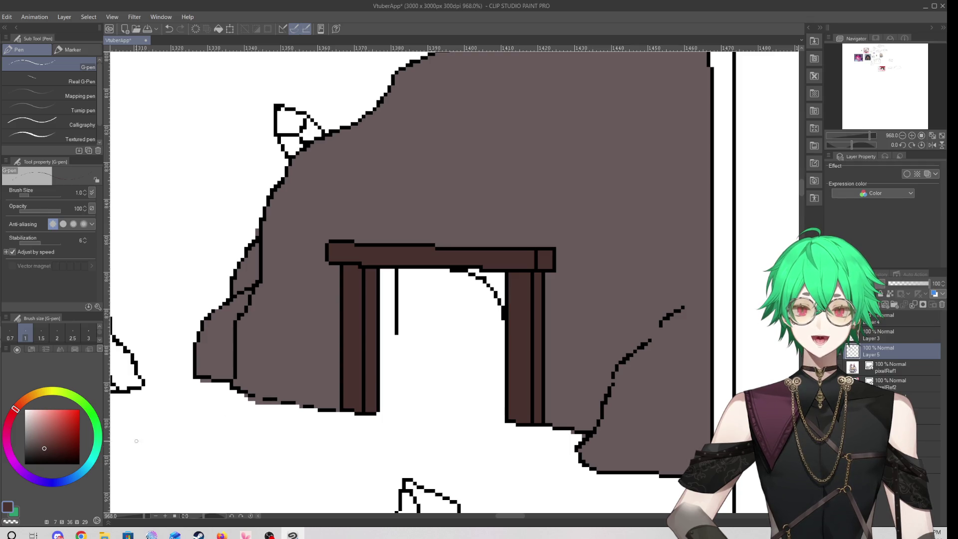
# Shade the lower part of the left post with a slightly darker brown
pyautogui.click(47, 453)
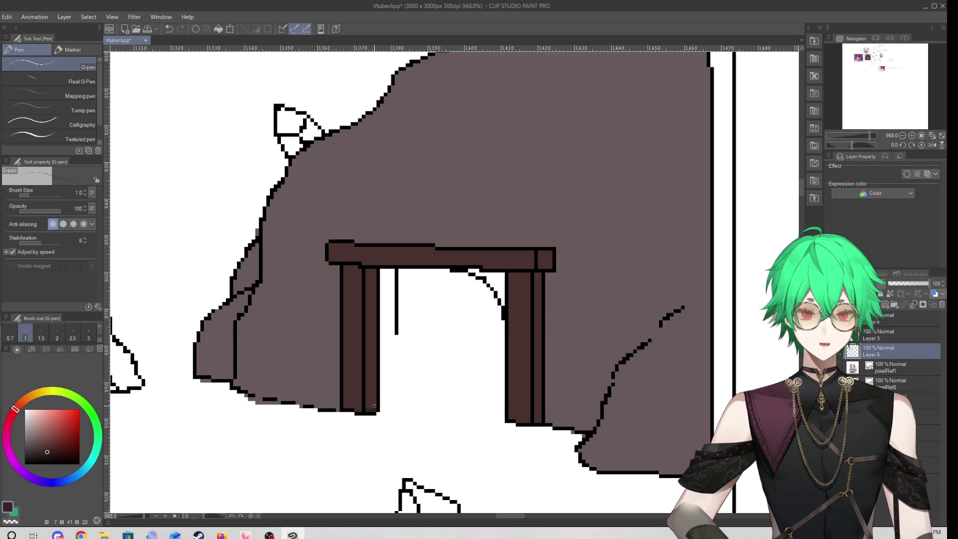
pyautogui.moveTo(370, 407); pyautogui.dragTo(374, 382)
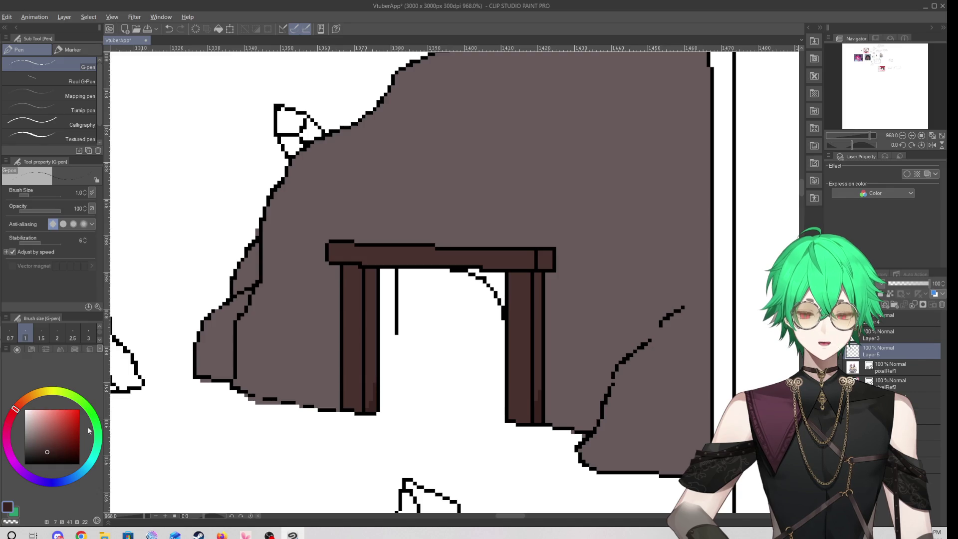
pyautogui.keyDown('alt'); pyautogui.click(363, 242); pyautogui.keyUp('alt')
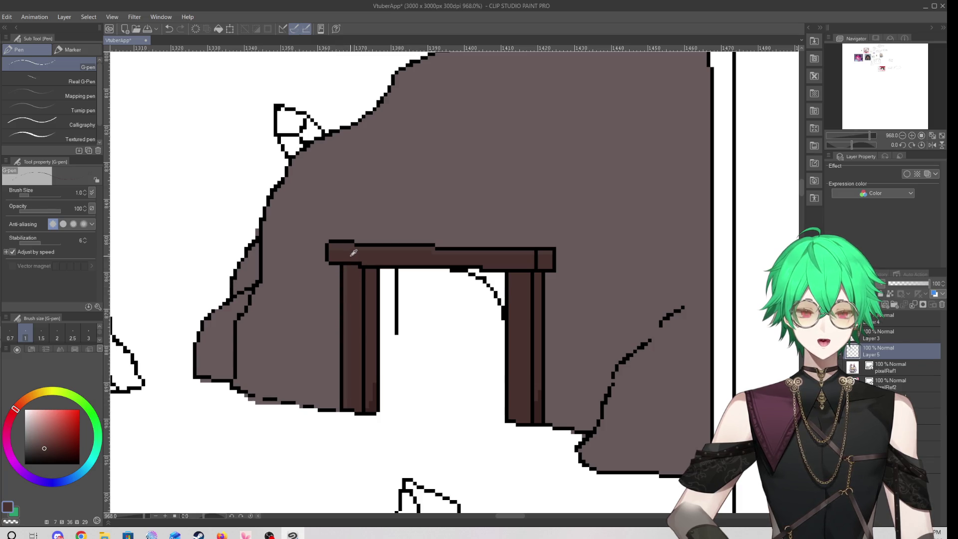
# Sample the mauve rock colour and draw highlight streaks along the lintel's top, redrawing the right one
pyautogui.keyDown('alt'); pyautogui.click(316, 252); pyautogui.keyUp('alt')
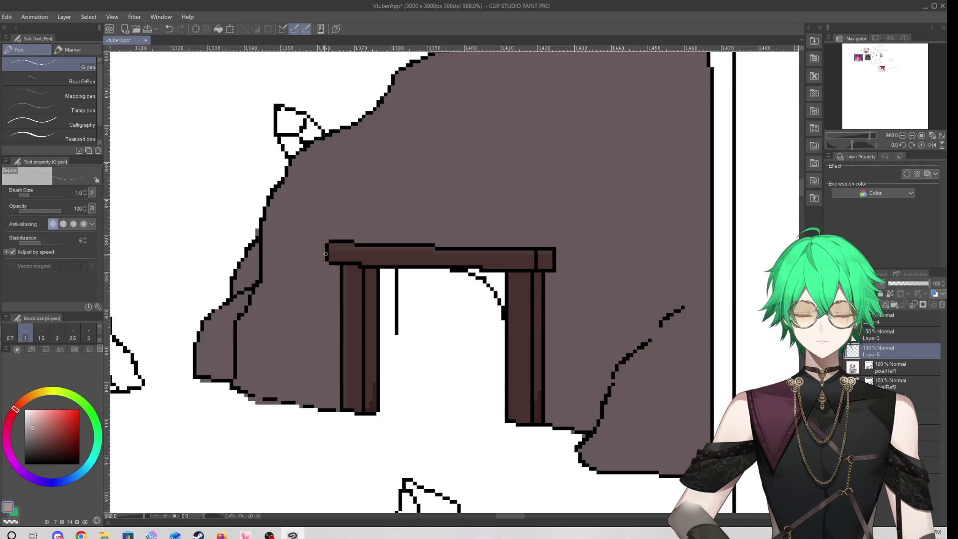
pyautogui.moveTo(329, 248); pyautogui.dragTo(355, 248)
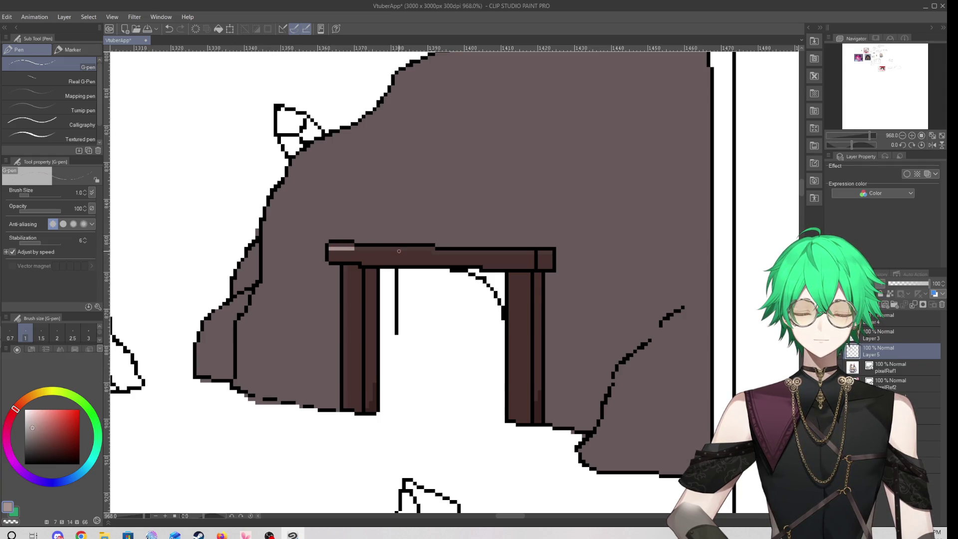
pyautogui.moveTo(437, 256); pyautogui.dragTo(534, 256)
pyautogui.scroll(-3, 349, 339)
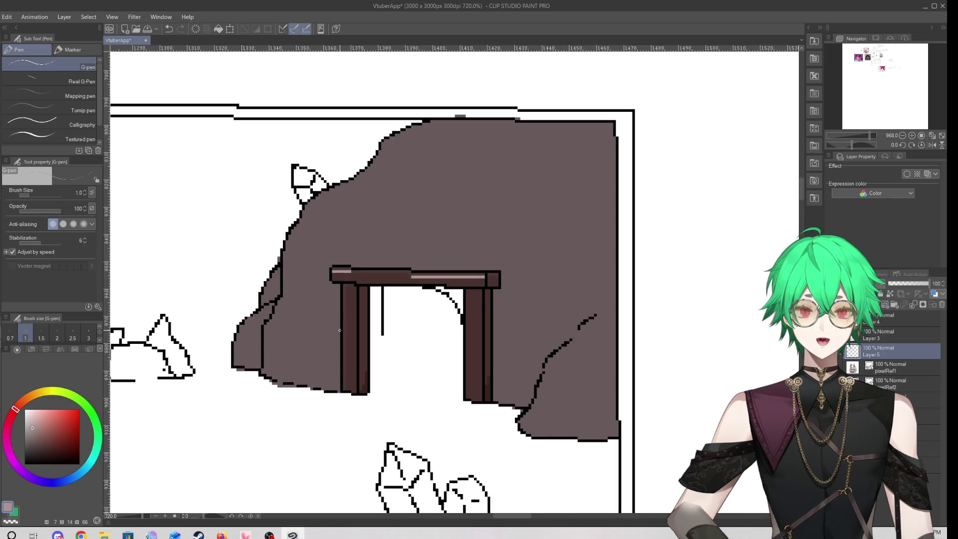
pyautogui.scroll(2, 389, 259)
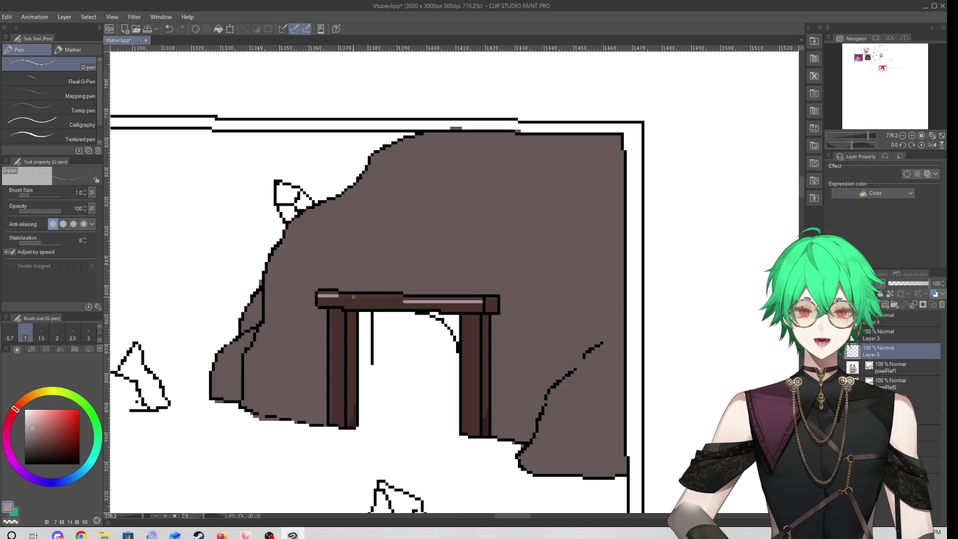
pyautogui.scroll(2, 353, 296)
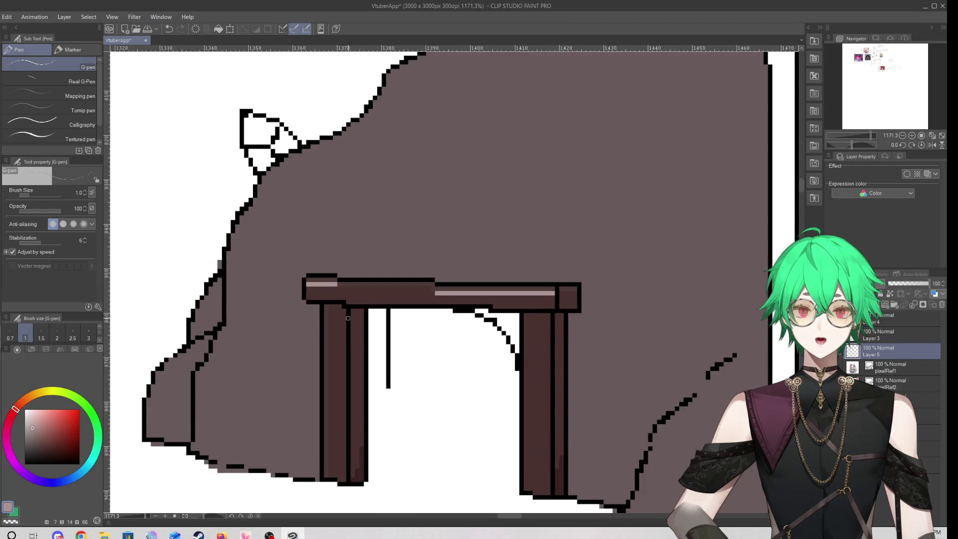
pyautogui.hotkey('ctrl', 'z')
pyautogui.moveTo(449, 293); pyautogui.dragTo(543, 293)
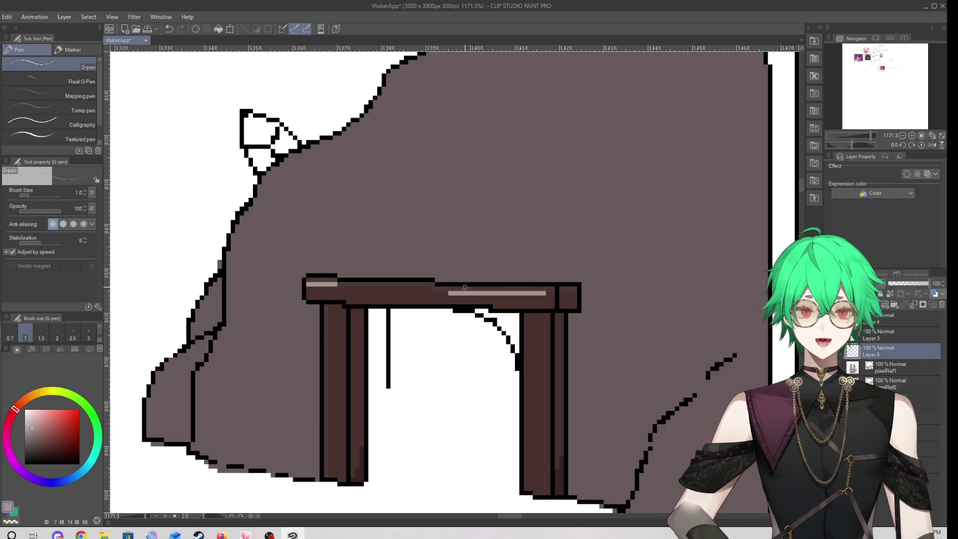
pyautogui.scroll(-3, 465, 287)
pyautogui.scroll(3, 428, 284)
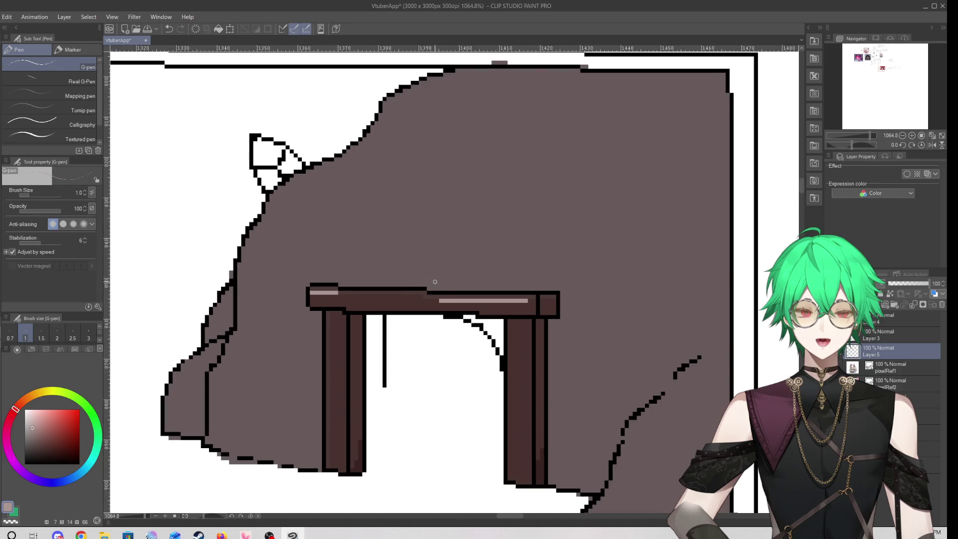
# Eyedrop the dark brown, another brown and the light highlight colour from the lintel
pyautogui.keyDown('alt'); pyautogui.click(554, 298); pyautogui.keyUp('alt')
pyautogui.keyDown('alt'); pyautogui.click(545, 476); pyautogui.keyUp('alt')
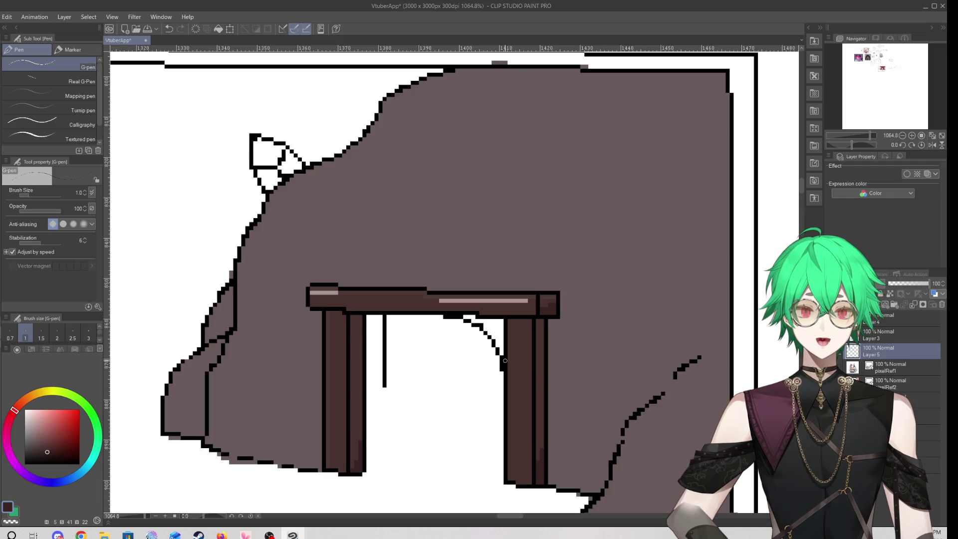
pyautogui.keyDown('alt'); pyautogui.click(363, 303); pyautogui.keyUp('alt')
pyautogui.keyDown('alt'); pyautogui.click(317, 292); pyautogui.keyUp('alt')
pyautogui.keyDown('alt'); pyautogui.click(325, 298); pyautogui.keyUp('alt')
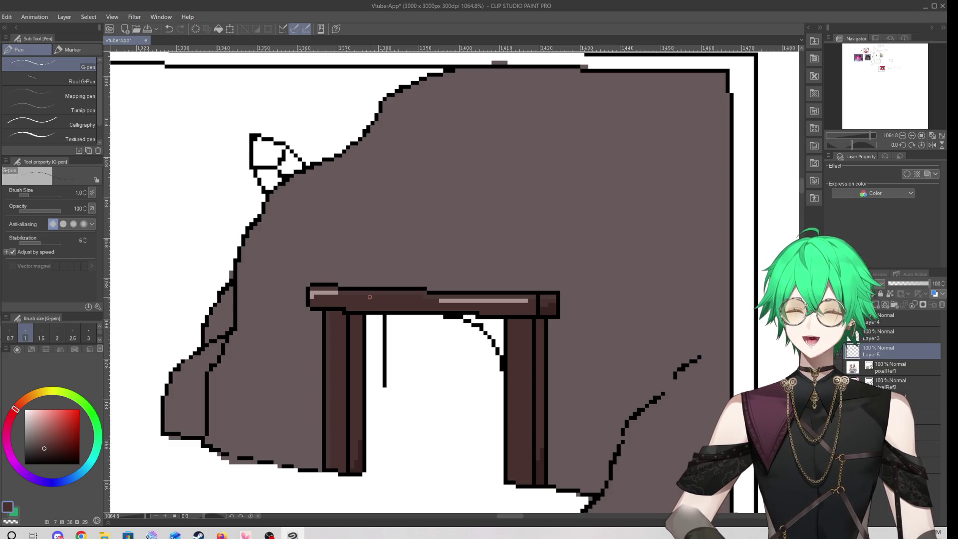
# Zoom out from the cave scene to view the whole board, then zoom back in on the upper-left menu mockups
pyautogui.scroll(-4, 369, 297)
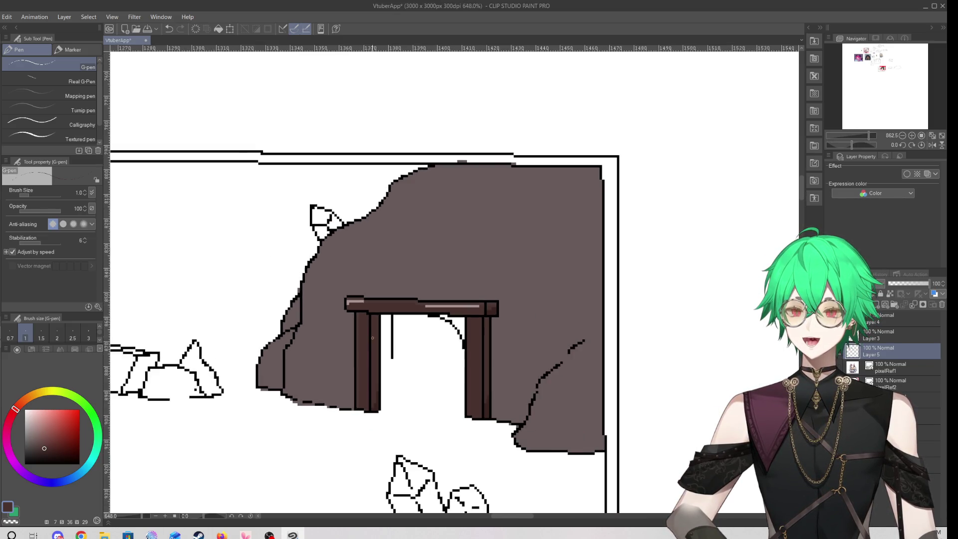
pyautogui.scroll(-5, 370, 309)
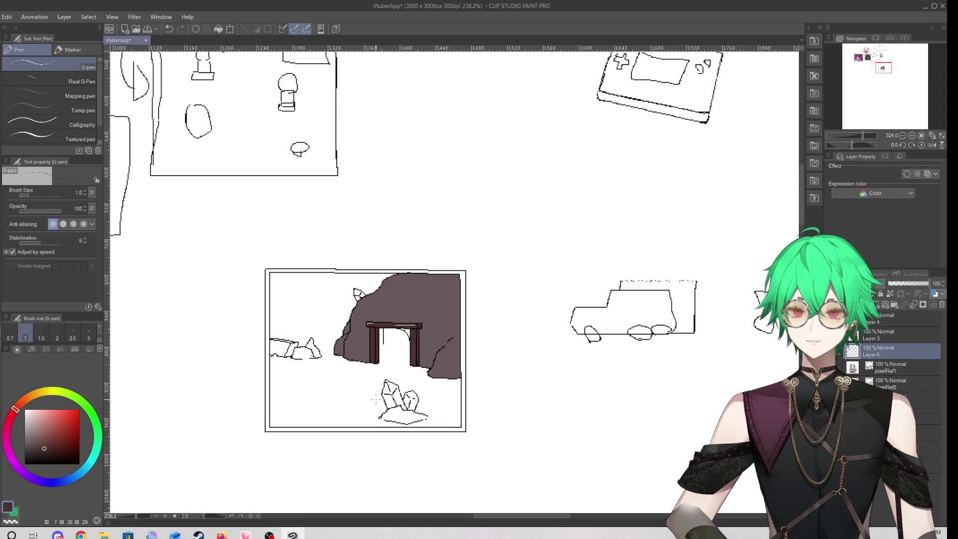
pyautogui.scroll(-1, 376, 402)
pyautogui.scroll(1, 302, 185)
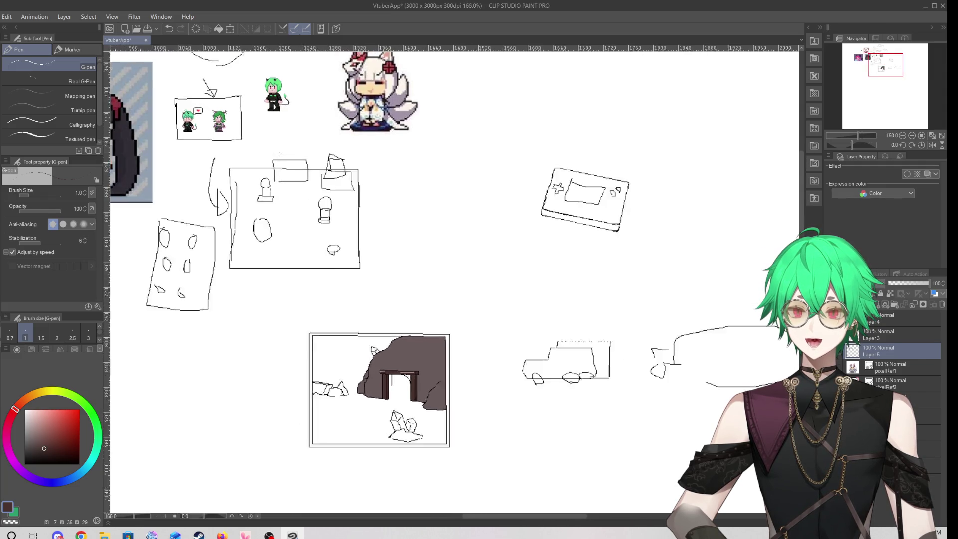
pyautogui.scroll(3, 177, 104)
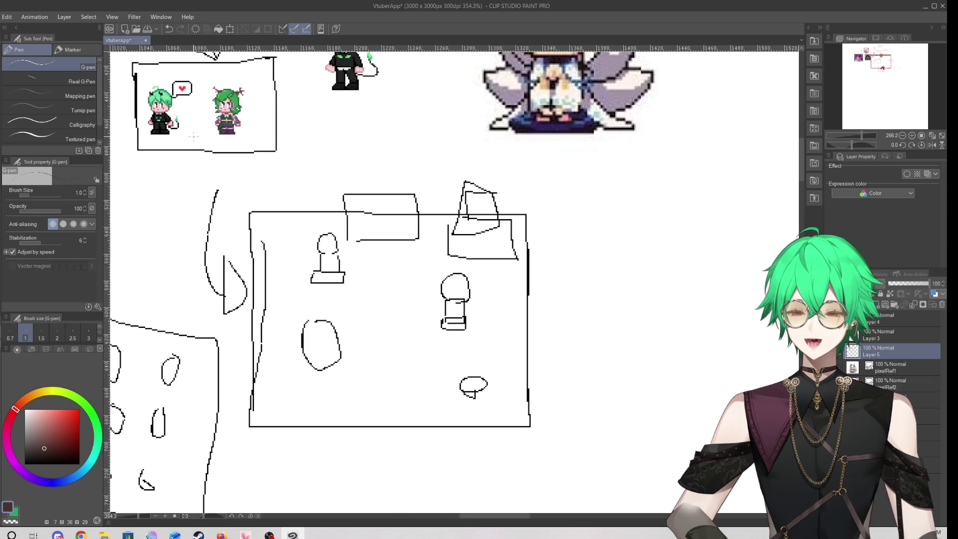
pyautogui.scroll(4, 291, 250)
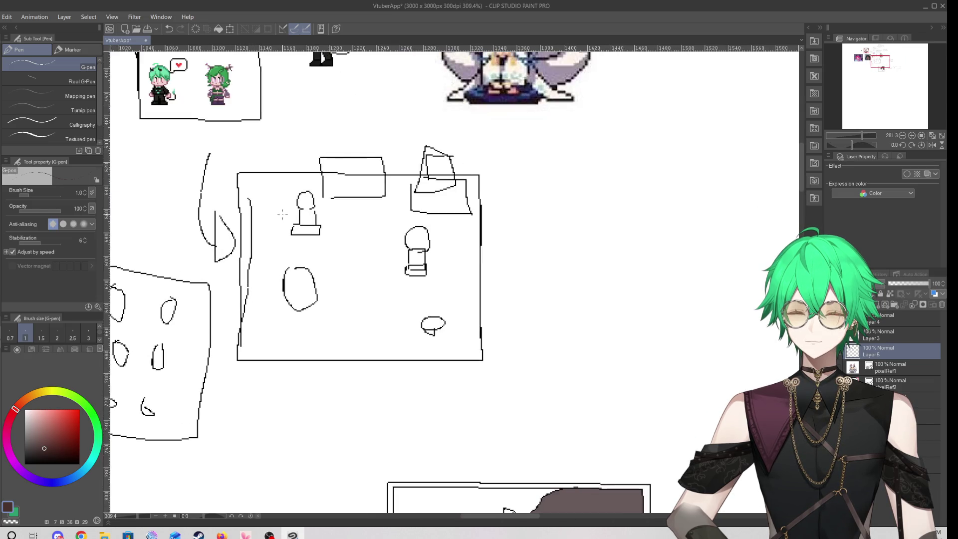
pyautogui.scroll(-3, 316, 234)
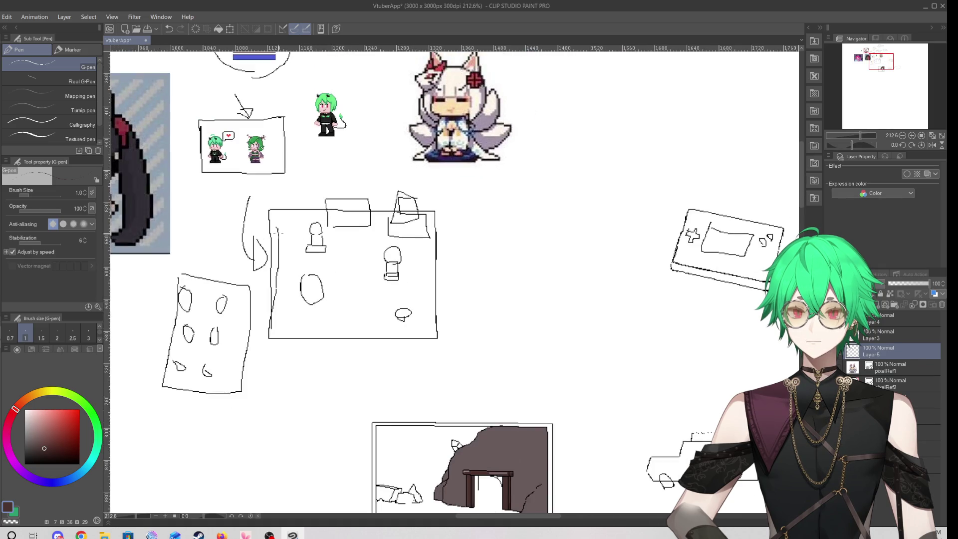
pyautogui.scroll(1, 275, 230)
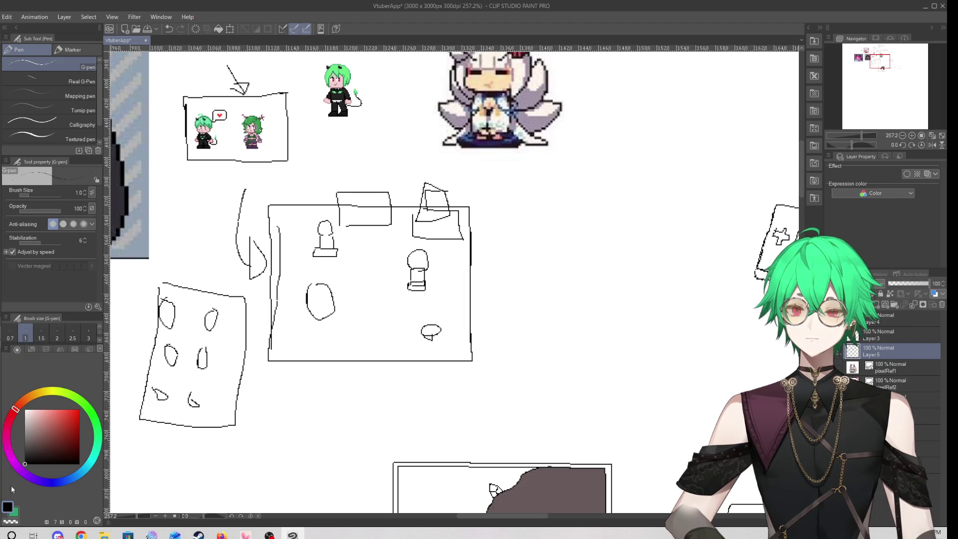
# Sketch the number 1000 and an arrow pointing at it in the blank space beside the console
pyautogui.scroll(-5, 304, 268)
pyautogui.scroll(5, 559, 284)
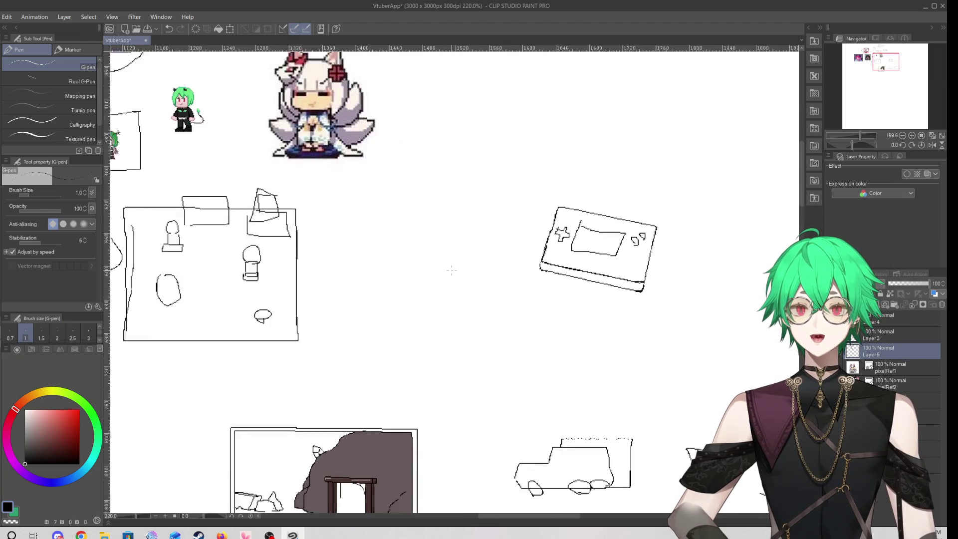
pyautogui.moveTo(304, 216); pyautogui.dragTo(323, 277)
pyautogui.moveTo(358, 211)
pyautogui.mouseDown()
pyautogui.moveTo(366, 224)
pyautogui.moveTo(401, 228)
pyautogui.moveTo(435, 191)
pyautogui.mouseUp()
pyautogui.moveTo(263, 288)
pyautogui.mouseDown()
pyautogui.moveTo(310, 305)
pyautogui.moveTo(313, 321)
pyautogui.mouseUp()
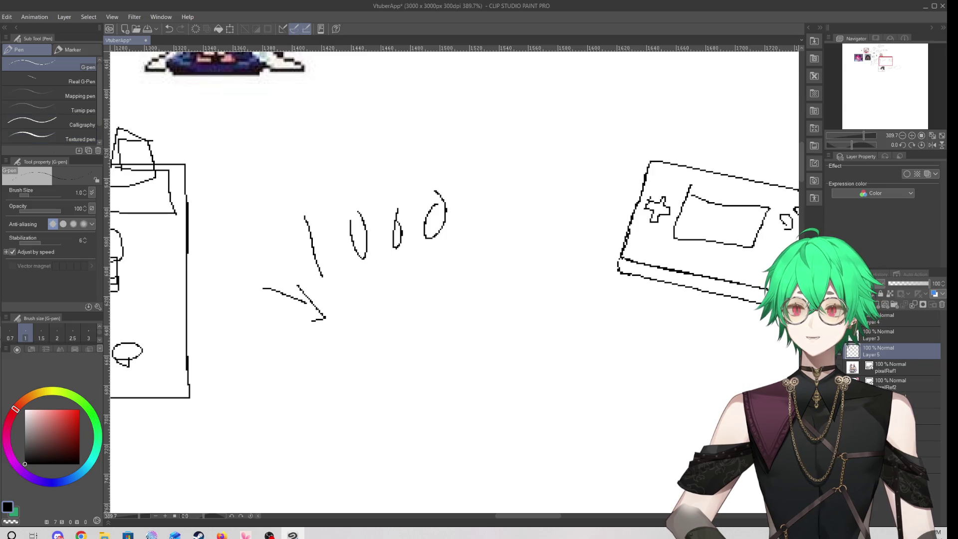
# Lasso the 1000 and arrow scribbles, delete them, and clear the selection
pyautogui.press('m')
pyautogui.moveTo(254, 200)
pyautogui.mouseDown()
pyautogui.moveTo(236, 269)
pyautogui.moveTo(531, 164)
pyautogui.moveTo(344, 140)
pyautogui.mouseUp()
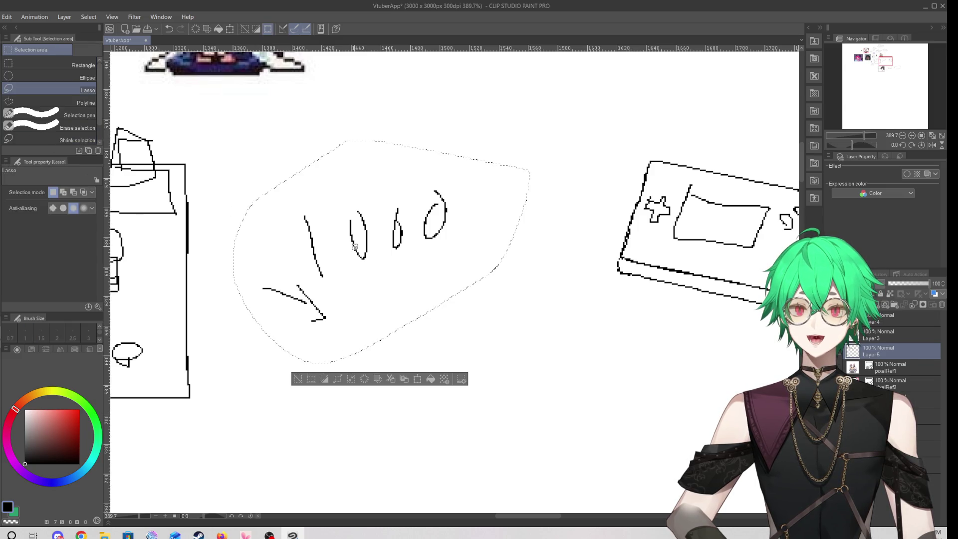
pyautogui.press('Delete')
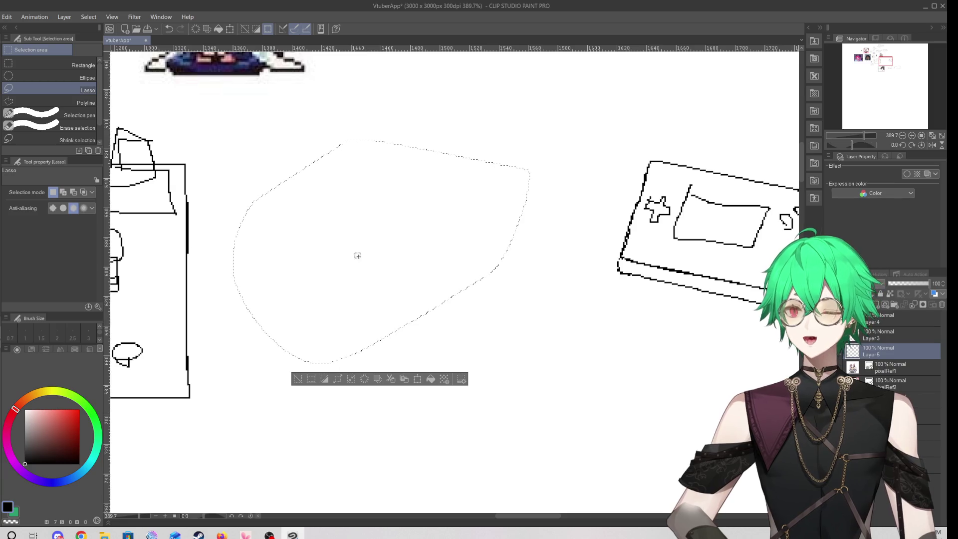
pyautogui.hotkey('ctrl', 'd')
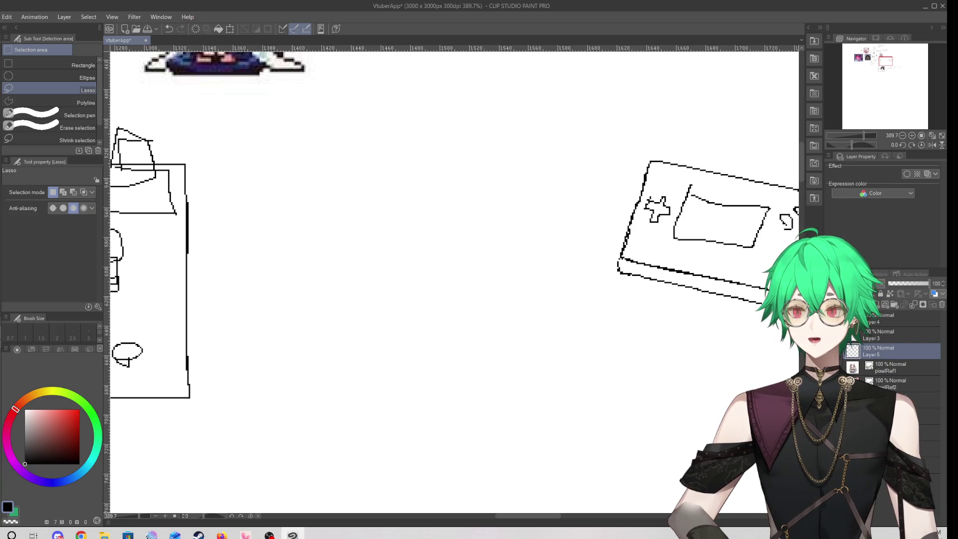
pyautogui.press('p')
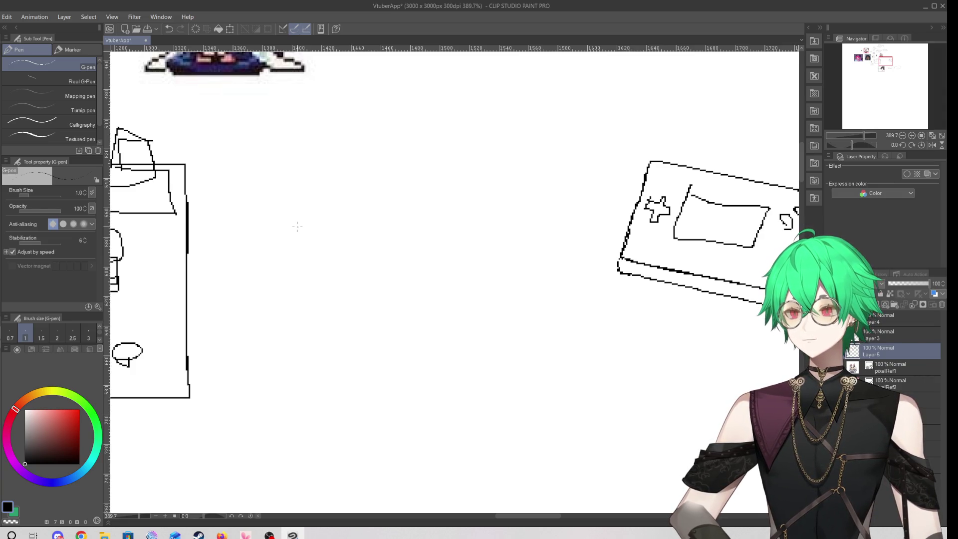
pyautogui.moveTo(298, 340)
pyautogui.mouseDown()
pyautogui.moveTo(279, 274)
pyautogui.moveTo(379, 352)
pyautogui.moveTo(314, 334)
pyautogui.mouseUp()
pyautogui.moveTo(261, 171)
pyautogui.mouseDown()
pyautogui.moveTo(308, 215)
pyautogui.moveTo(307, 191)
pyautogui.mouseUp()
pyautogui.click(169, 29)
pyautogui.click(168, 29)
pyautogui.click(169, 28)
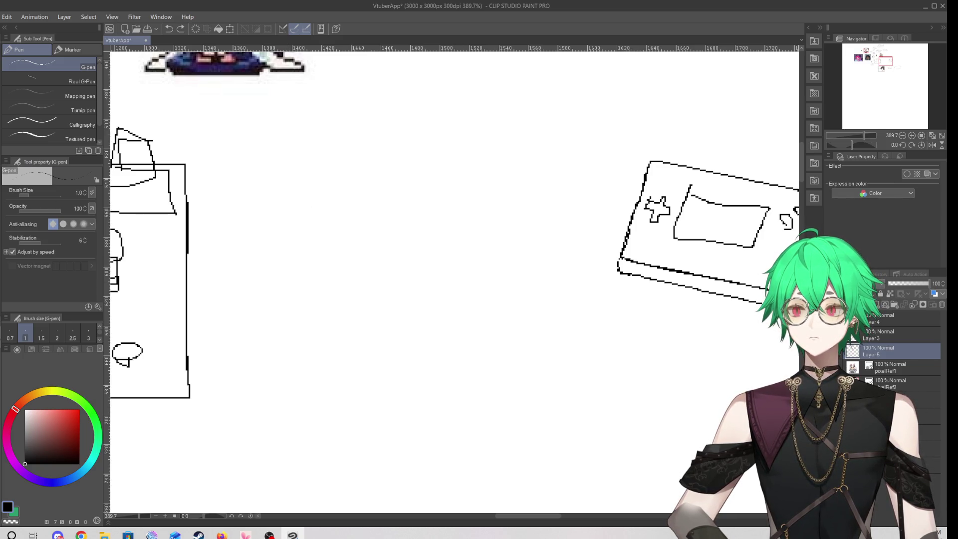
pyautogui.moveTo(387, 181)
pyautogui.mouseDown()
pyautogui.moveTo(312, 233)
pyautogui.moveTo(540, 216)
pyautogui.moveTo(398, 193)
pyautogui.mouseUp()
pyautogui.click(170, 29)
pyautogui.click(170, 29)
pyautogui.moveTo(543, 118)
pyautogui.mouseDown()
pyautogui.moveTo(512, 173)
pyautogui.moveTo(528, 179)
pyautogui.moveTo(449, 148)
pyautogui.mouseUp()
pyautogui.moveTo(383, 205)
pyautogui.mouseDown()
pyautogui.moveTo(344, 349)
pyautogui.moveTo(574, 392)
pyautogui.moveTo(608, 267)
pyautogui.moveTo(425, 228)
pyautogui.mouseUp()
pyautogui.moveTo(438, 328)
pyautogui.mouseDown()
pyautogui.moveTo(450, 286)
pyautogui.moveTo(470, 291)
pyautogui.moveTo(400, 297)
pyautogui.moveTo(442, 295)
pyautogui.mouseUp()
pyautogui.moveTo(395, 273)
pyautogui.mouseDown()
pyautogui.moveTo(381, 290)
pyautogui.moveTo(402, 300)
pyautogui.mouseUp()
pyautogui.moveTo(404, 299); pyautogui.dragTo(409, 277)
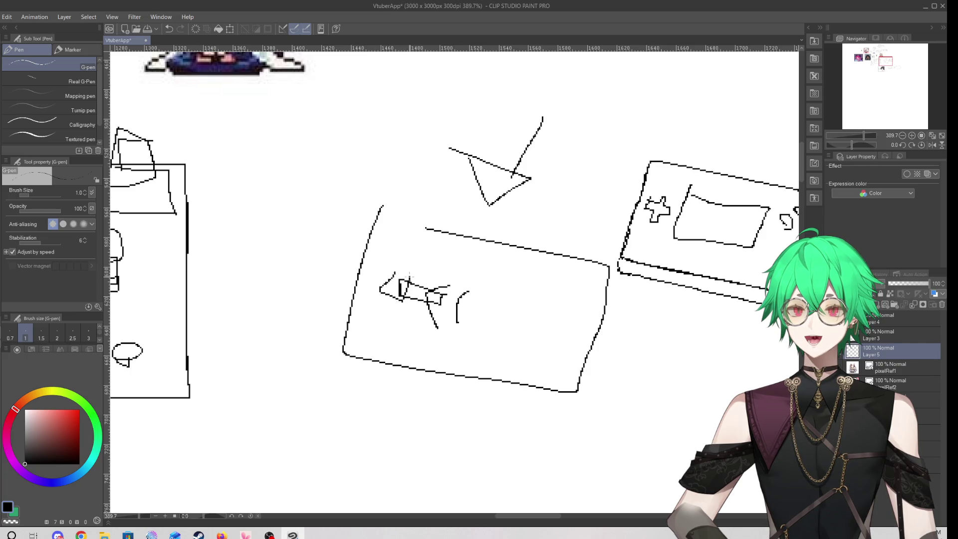
pyautogui.click(168, 29)
pyautogui.click(168, 29)
pyautogui.click(168, 29)
pyautogui.click(168, 29)
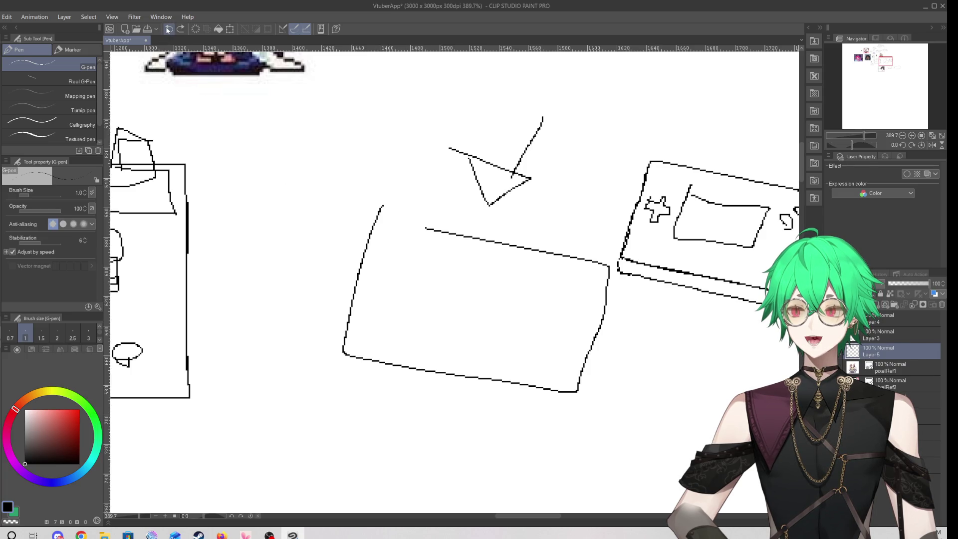
pyautogui.click(168, 29)
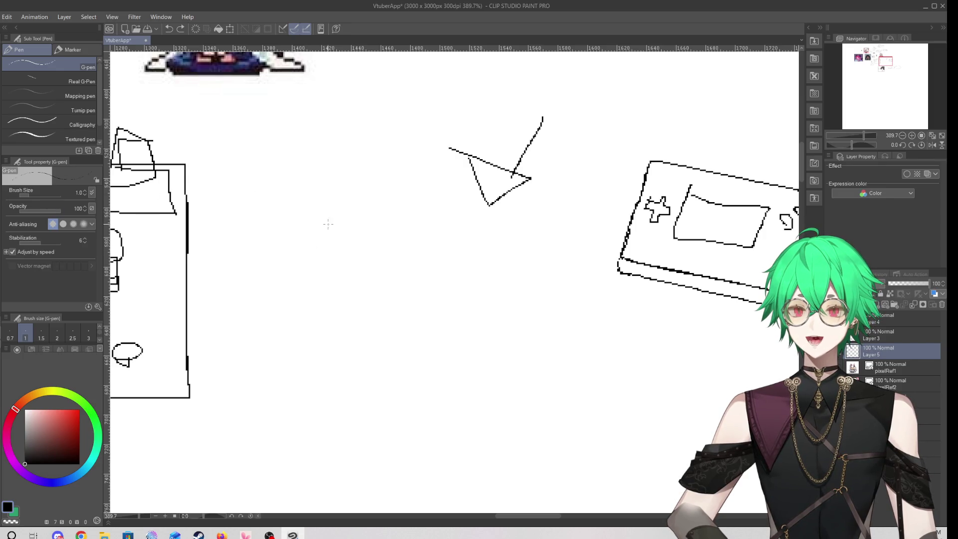
pyautogui.moveTo(336, 310)
pyautogui.mouseDown()
pyautogui.moveTo(330, 289)
pyautogui.moveTo(521, 229)
pyautogui.moveTo(371, 272)
pyautogui.moveTo(414, 286)
pyautogui.mouseUp()
pyautogui.click(172, 32)
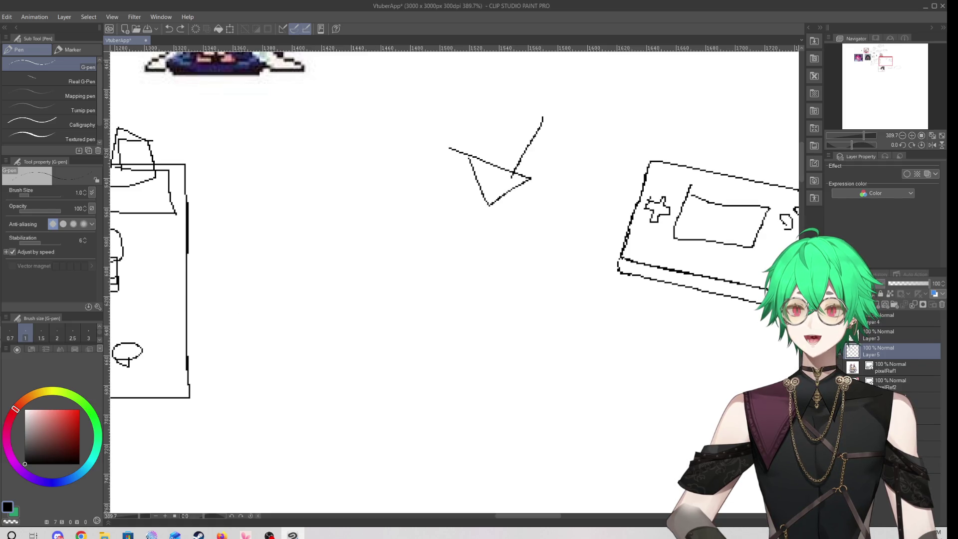
pyautogui.moveTo(356, 201)
pyautogui.mouseDown()
pyautogui.moveTo(321, 335)
pyautogui.moveTo(603, 300)
pyautogui.moveTo(474, 222)
pyautogui.mouseUp()
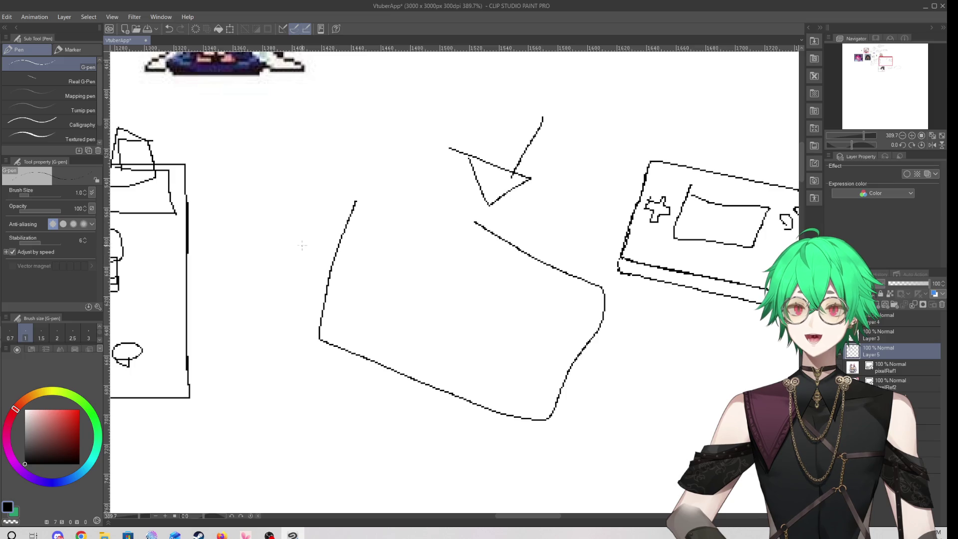
pyautogui.moveTo(260, 237); pyautogui.dragTo(246, 170)
pyautogui.moveTo(242, 212)
pyautogui.mouseDown()
pyautogui.moveTo(251, 210)
pyautogui.moveTo(266, 140)
pyautogui.moveTo(218, 208)
pyautogui.moveTo(265, 212)
pyautogui.moveTo(247, 231)
pyautogui.moveTo(244, 212)
pyautogui.mouseUp()
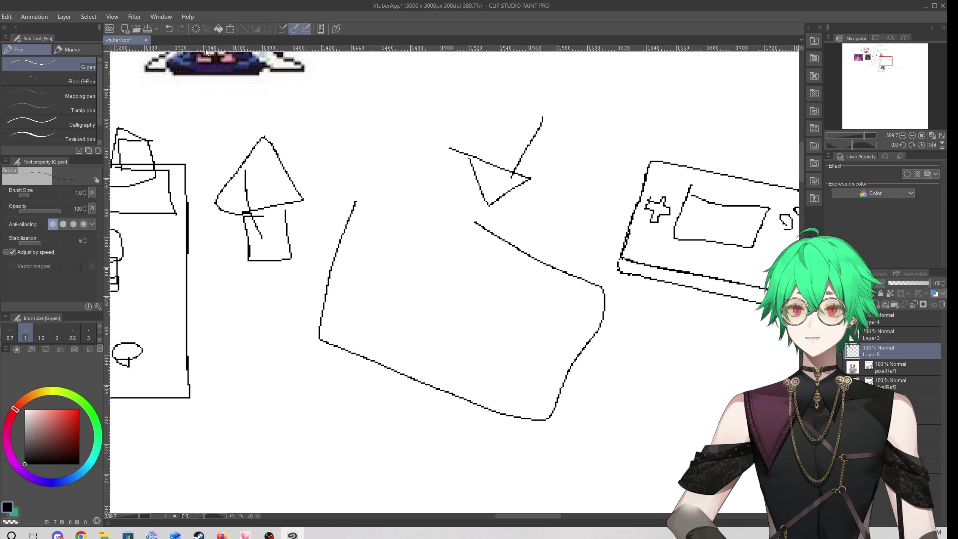
pyautogui.click(169, 28)
pyautogui.click(169, 29)
pyautogui.click(170, 28)
pyautogui.click(170, 29)
pyautogui.click(170, 29)
pyautogui.click(169, 29)
pyautogui.moveTo(235, 177)
pyautogui.mouseDown()
pyautogui.moveTo(552, 233)
pyautogui.moveTo(532, 146)
pyautogui.moveTo(269, 173)
pyautogui.mouseUp()
pyautogui.moveTo(238, 141); pyautogui.dragTo(297, 173)
pyautogui.moveTo(254, 168)
pyautogui.mouseDown()
pyautogui.moveTo(278, 143)
pyautogui.moveTo(259, 187)
pyautogui.moveTo(255, 172)
pyautogui.mouseUp()
pyautogui.moveTo(224, 135); pyautogui.dragTo(235, 145)
pyautogui.click(169, 28)
pyautogui.click(169, 28)
pyautogui.click(168, 28)
pyautogui.click(169, 29)
pyautogui.click(168, 29)
pyautogui.click(169, 29)
pyautogui.click(169, 28)
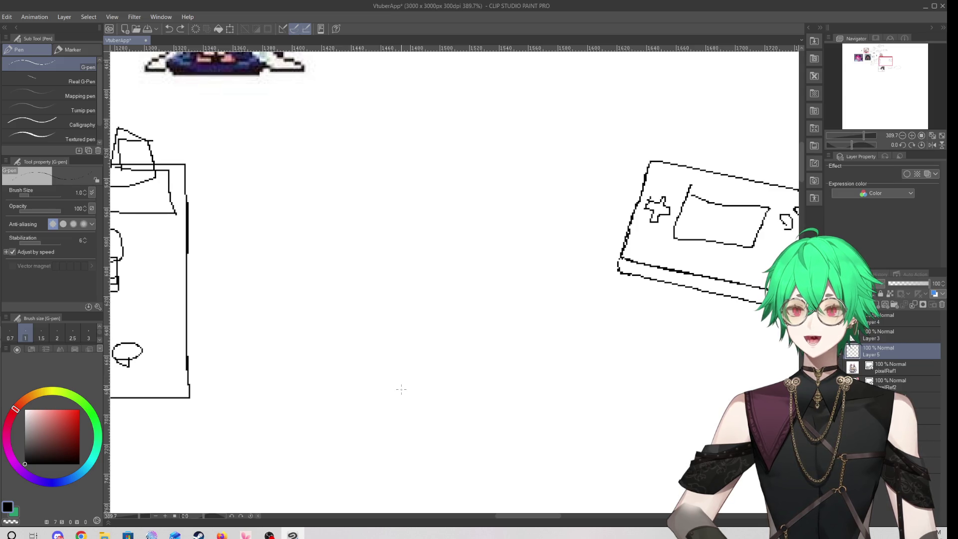
pyautogui.moveTo(277, 174)
pyautogui.mouseDown()
pyautogui.moveTo(317, 211)
pyautogui.moveTo(320, 227)
pyautogui.moveTo(288, 219)
pyautogui.moveTo(541, 325)
pyautogui.moveTo(461, 230)
pyautogui.moveTo(363, 212)
pyautogui.mouseUp()
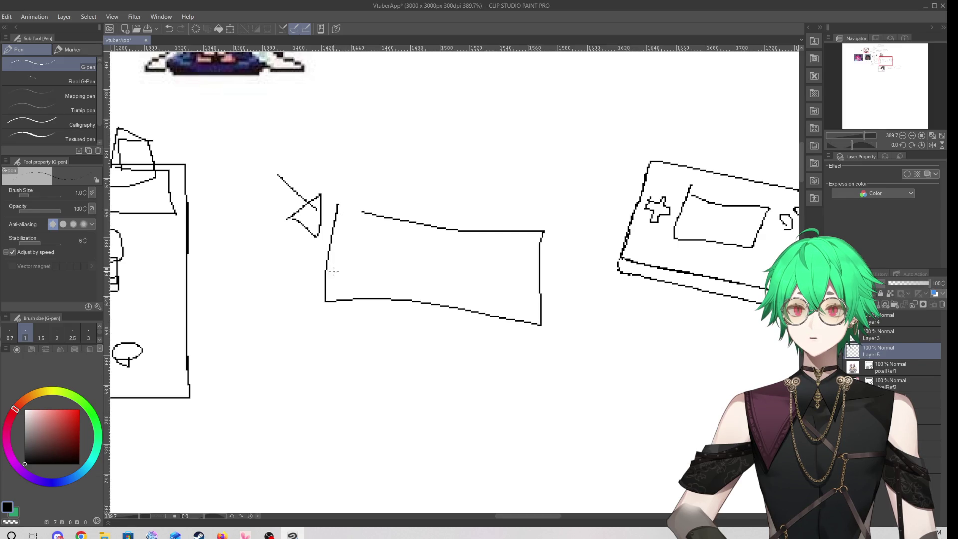
pyautogui.moveTo(324, 289)
pyautogui.mouseDown()
pyautogui.moveTo(323, 325)
pyautogui.moveTo(509, 353)
pyautogui.moveTo(533, 296)
pyautogui.mouseUp()
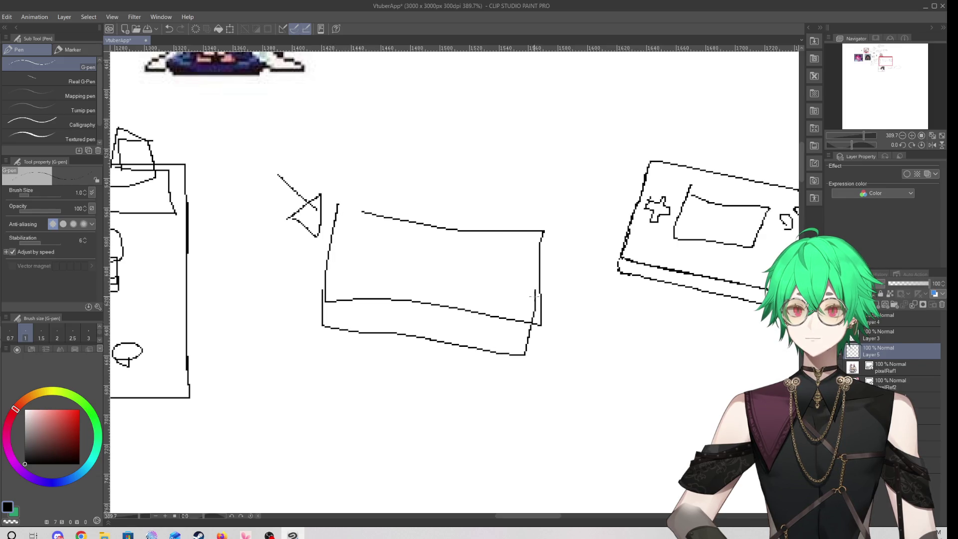
pyautogui.moveTo(475, 342); pyautogui.dragTo(521, 300)
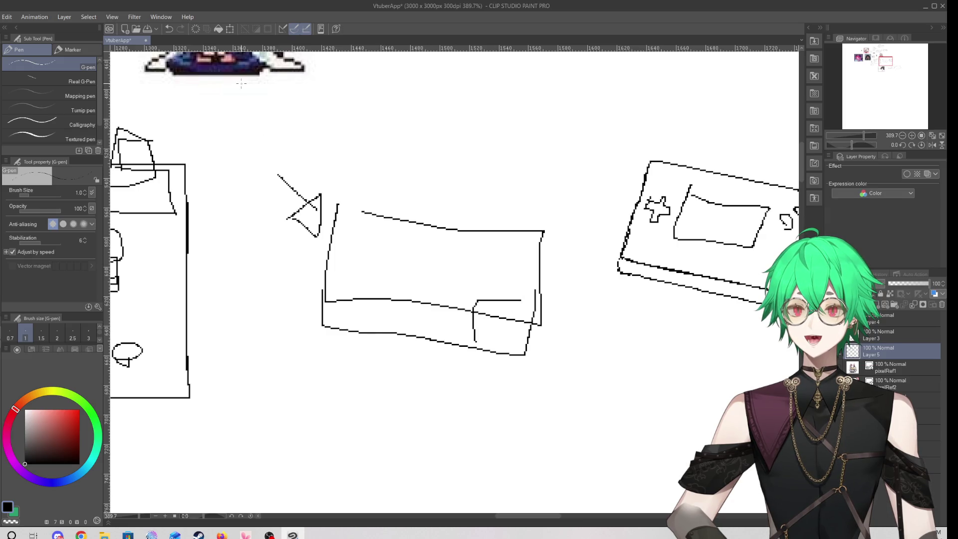
pyautogui.click(170, 29)
pyautogui.click(169, 29)
pyautogui.click(169, 28)
pyautogui.click(169, 29)
pyautogui.click(170, 28)
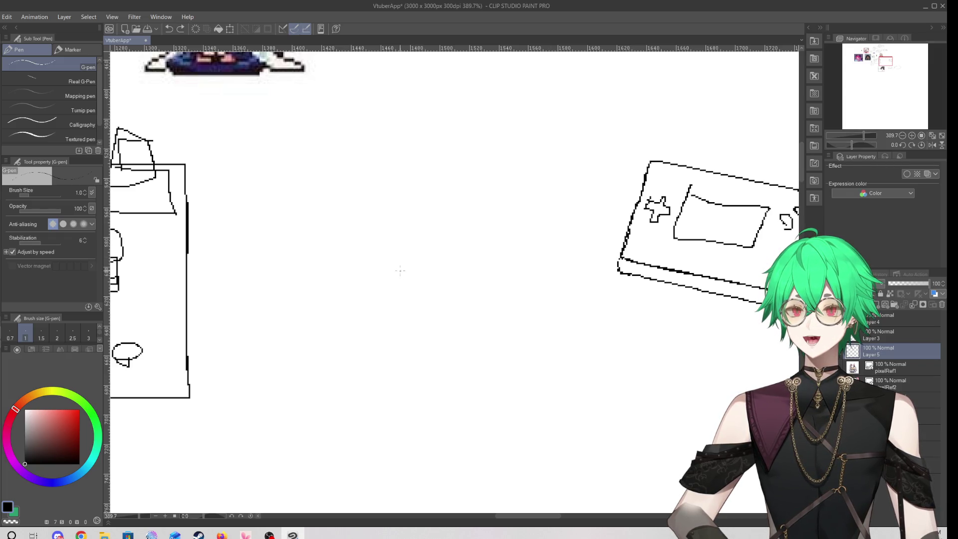
# Redraw the first tilted menu bar with a small arrow beside it, undoing failed attempts
pyautogui.moveTo(469, 122)
pyautogui.mouseDown()
pyautogui.moveTo(440, 177)
pyautogui.moveTo(478, 196)
pyautogui.moveTo(377, 158)
pyautogui.mouseUp()
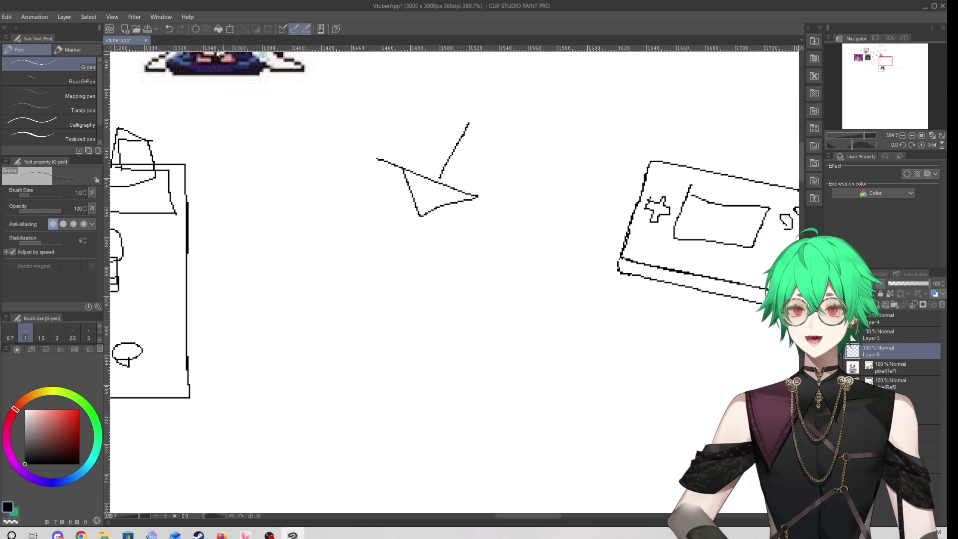
pyautogui.click(167, 28)
pyautogui.click(167, 29)
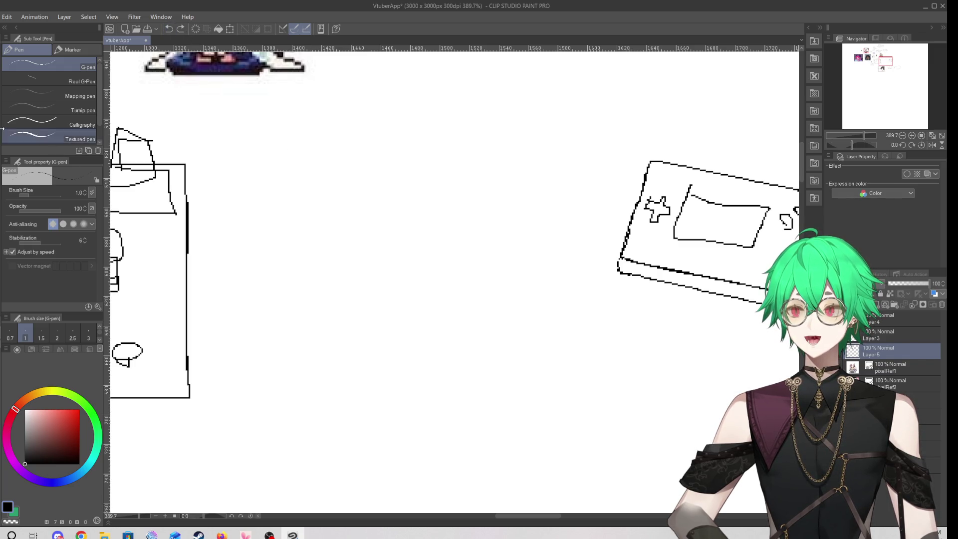
pyautogui.moveTo(320, 138)
pyautogui.mouseDown()
pyautogui.moveTo(428, 161)
pyautogui.moveTo(456, 95)
pyautogui.moveTo(289, 149)
pyautogui.moveTo(378, 176)
pyautogui.moveTo(400, 230)
pyautogui.moveTo(306, 202)
pyautogui.moveTo(310, 177)
pyautogui.mouseUp()
pyautogui.click(169, 29)
pyautogui.moveTo(242, 217)
pyautogui.mouseDown()
pyautogui.moveTo(264, 206)
pyautogui.moveTo(275, 215)
pyautogui.moveTo(256, 189)
pyautogui.mouseUp()
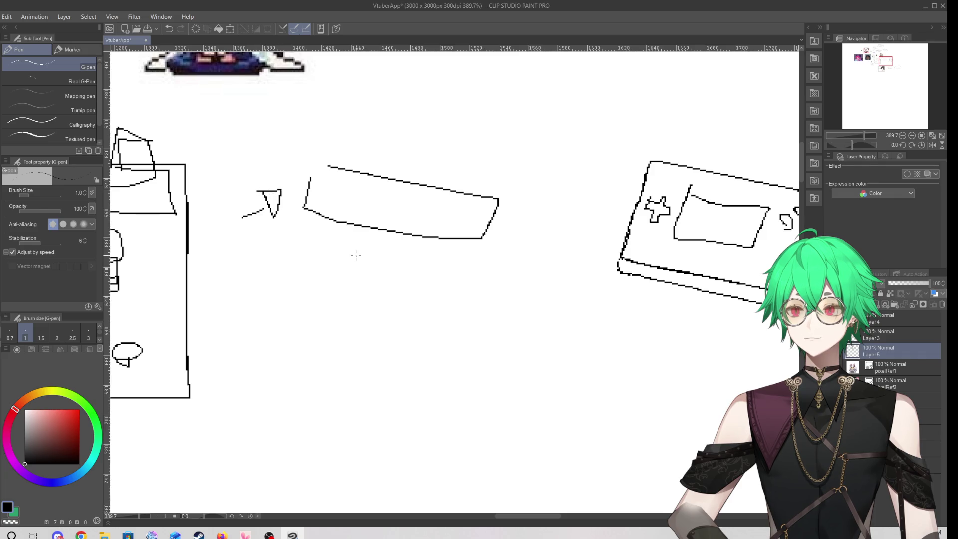
# Add a second bar above the first, undoing a misdrawn arrow and top-box outline
pyautogui.moveTo(345, 101)
pyautogui.mouseDown()
pyautogui.moveTo(391, 147)
pyautogui.moveTo(487, 166)
pyautogui.moveTo(429, 113)
pyautogui.moveTo(354, 99)
pyautogui.mouseUp()
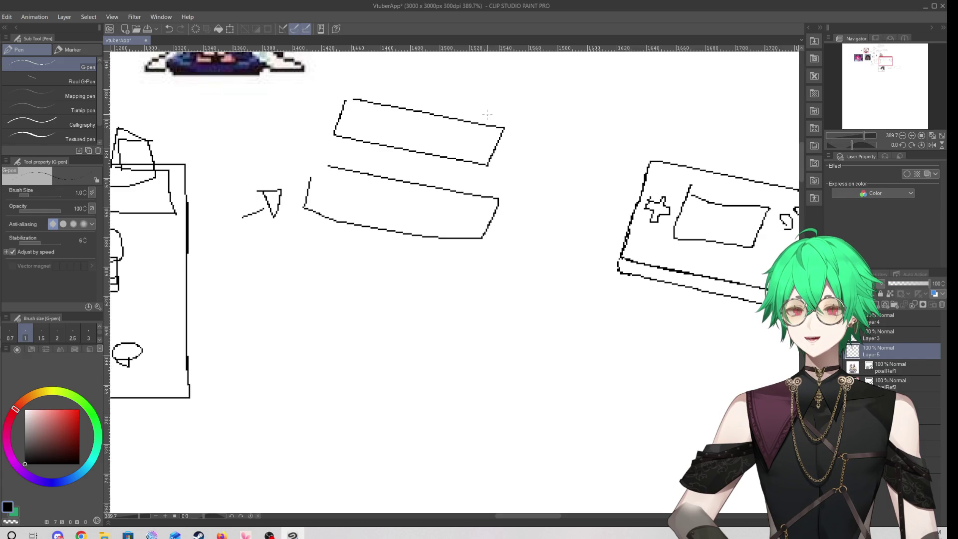
pyautogui.moveTo(567, 112)
pyautogui.mouseDown()
pyautogui.moveTo(506, 127)
pyautogui.moveTo(534, 128)
pyautogui.mouseUp()
pyautogui.hotkey('ctrl', 'z')
pyautogui.hotkey('ctrl', 'z')
pyautogui.hotkey('ctrl', 'z')
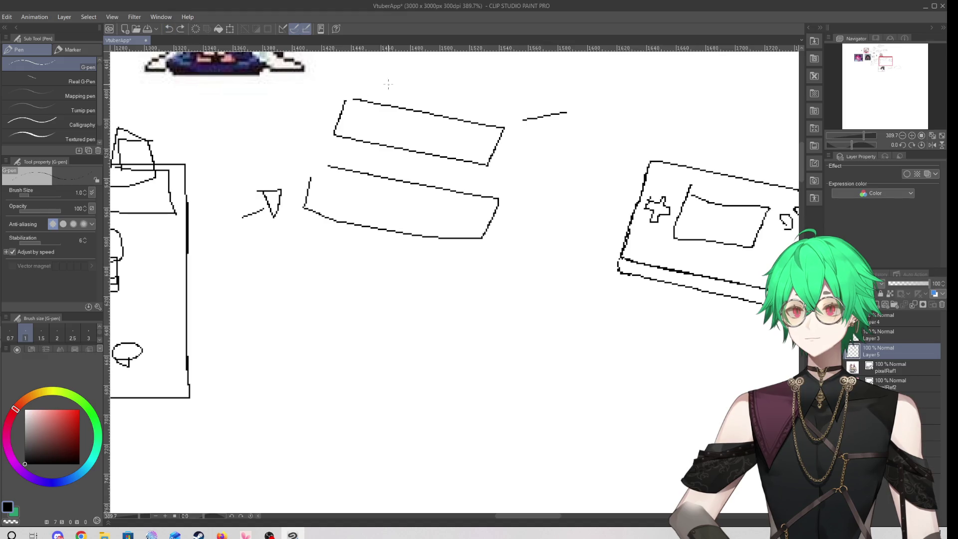
pyautogui.click(170, 29)
pyautogui.moveTo(357, 63)
pyautogui.mouseDown()
pyautogui.moveTo(354, 91)
pyautogui.moveTo(505, 120)
pyautogui.moveTo(528, 85)
pyautogui.moveTo(357, 66)
pyautogui.moveTo(353, 85)
pyautogui.moveTo(482, 111)
pyautogui.moveTo(516, 87)
pyautogui.moveTo(369, 53)
pyautogui.moveTo(359, 61)
pyautogui.mouseUp()
pyautogui.click(169, 29)
# Draw left-pointing arrows beside the second, top and third menu boxes
pyautogui.scroll(-3, 375, 134)
pyautogui.scroll(5, 505, 246)
pyautogui.scroll(1, 505, 246)
pyautogui.moveTo(503, 246)
pyautogui.mouseDown()
pyautogui.moveTo(411, 266)
pyautogui.moveTo(440, 244)
pyautogui.mouseUp()
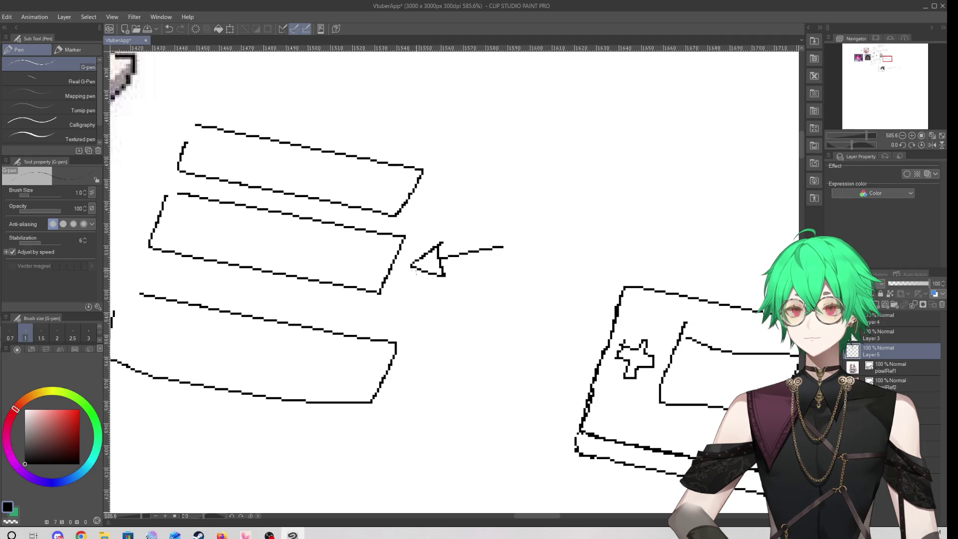
pyautogui.moveTo(543, 151)
pyautogui.mouseDown()
pyautogui.moveTo(464, 163)
pyautogui.moveTo(438, 184)
pyautogui.moveTo(465, 159)
pyautogui.mouseUp()
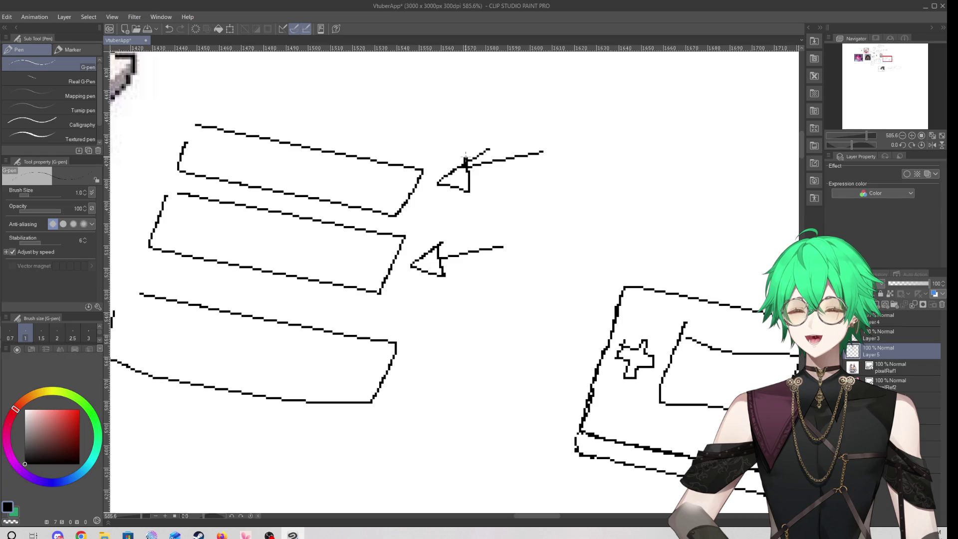
pyautogui.scroll(-2, 479, 282)
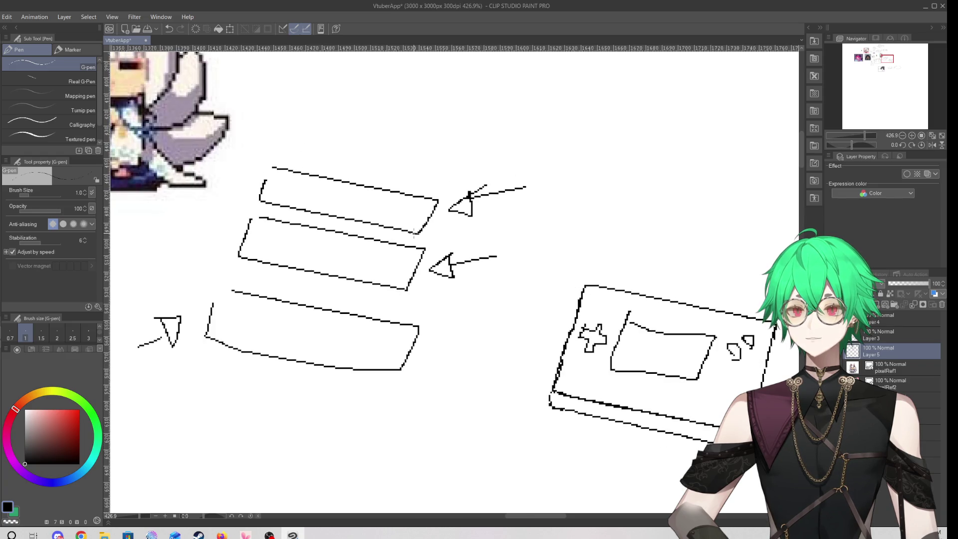
pyautogui.scroll(1, 414, 233)
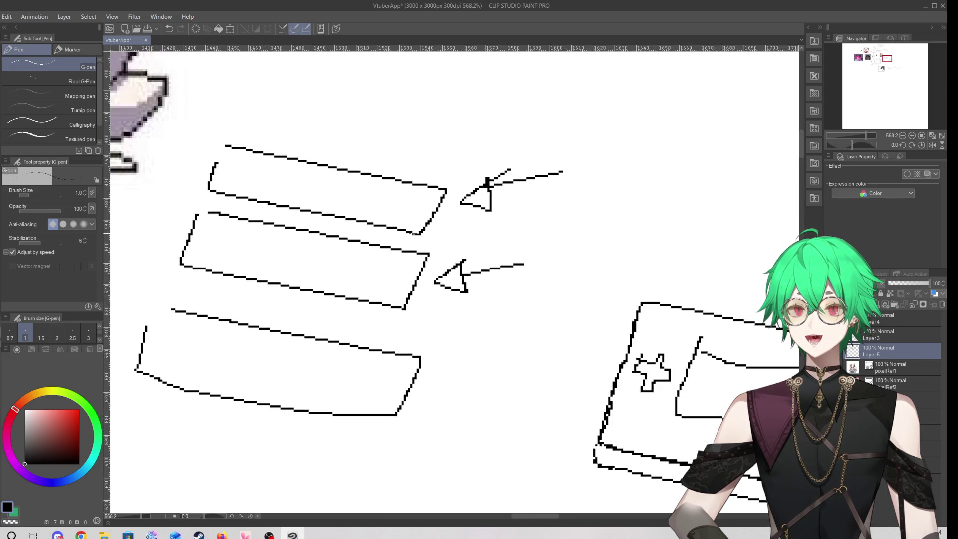
pyautogui.scroll(-2, 414, 233)
pyautogui.scroll(2, 416, 235)
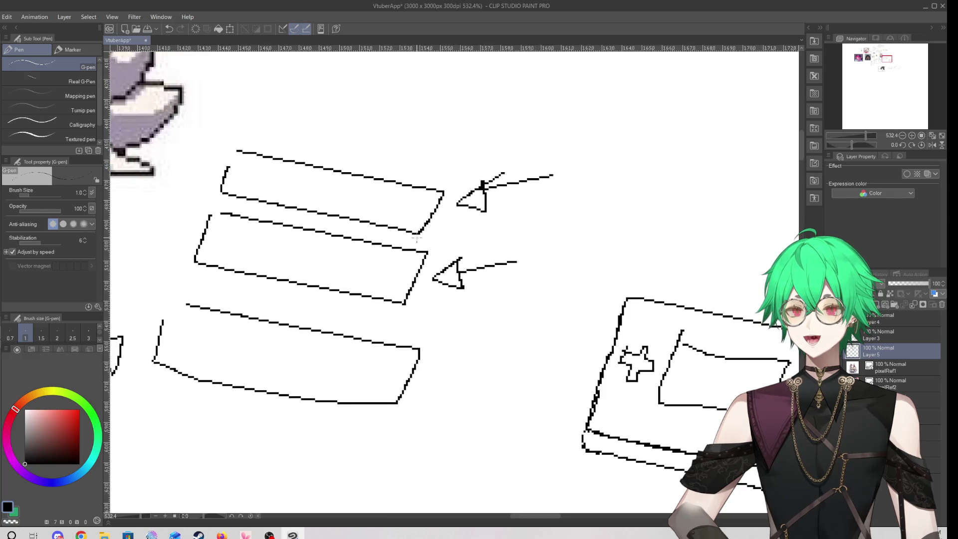
pyautogui.scroll(-2, 417, 238)
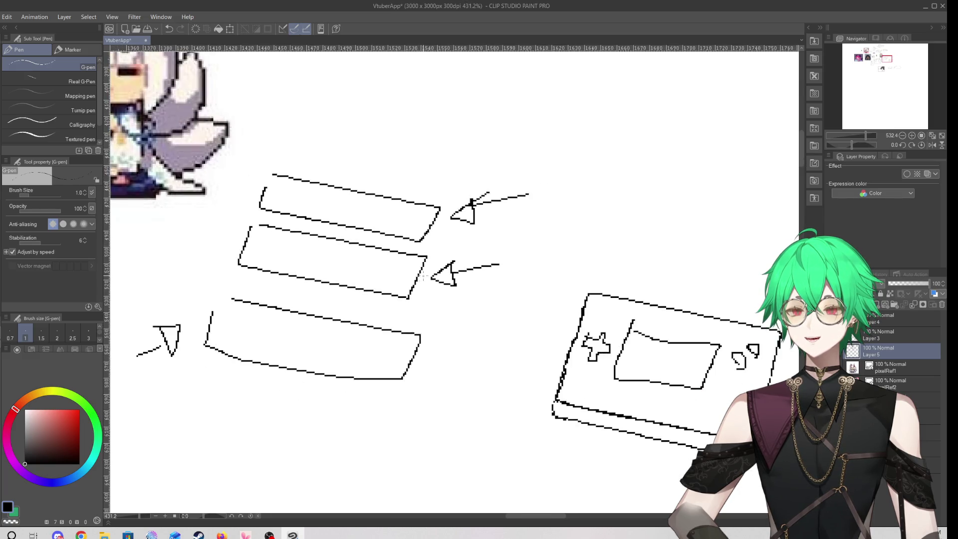
pyautogui.scroll(2, 252, 318)
pyautogui.moveTo(512, 339)
pyautogui.mouseDown()
pyautogui.moveTo(437, 343)
pyautogui.moveTo(455, 358)
pyautogui.mouseUp()
pyautogui.moveTo(455, 357); pyautogui.dragTo(453, 331)
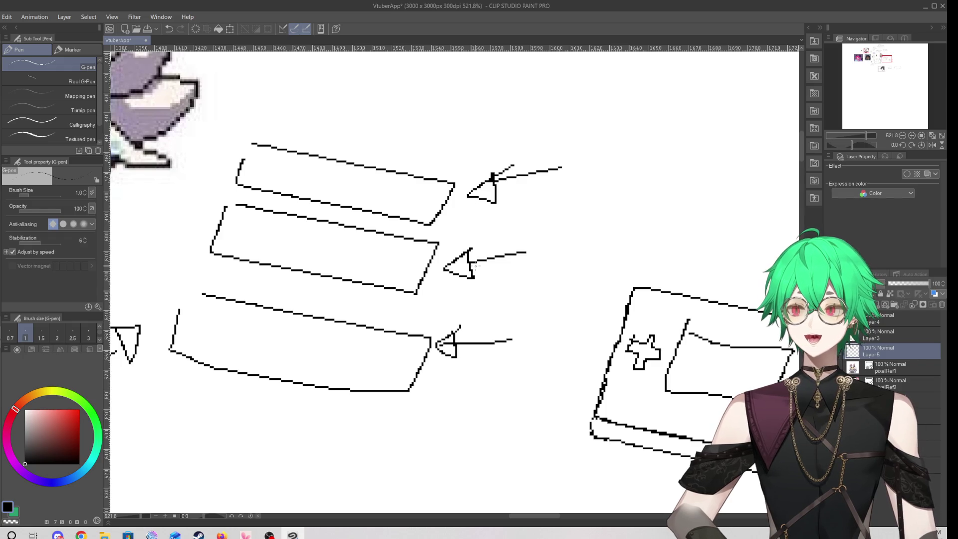
# Sketch a smaller box below the third box with an arrow beside it, undoing the arrowhead
pyautogui.moveTo(177, 388)
pyautogui.mouseDown()
pyautogui.moveTo(268, 457)
pyautogui.moveTo(178, 388)
pyautogui.mouseUp()
pyautogui.moveTo(360, 426)
pyautogui.mouseDown()
pyautogui.moveTo(292, 435)
pyautogui.moveTo(308, 419)
pyautogui.mouseUp()
pyautogui.click(169, 28)
# Remove the bottom arrow, doodle an oval and square in the third box, and write 'RPG' in the second
pyautogui.click(168, 28)
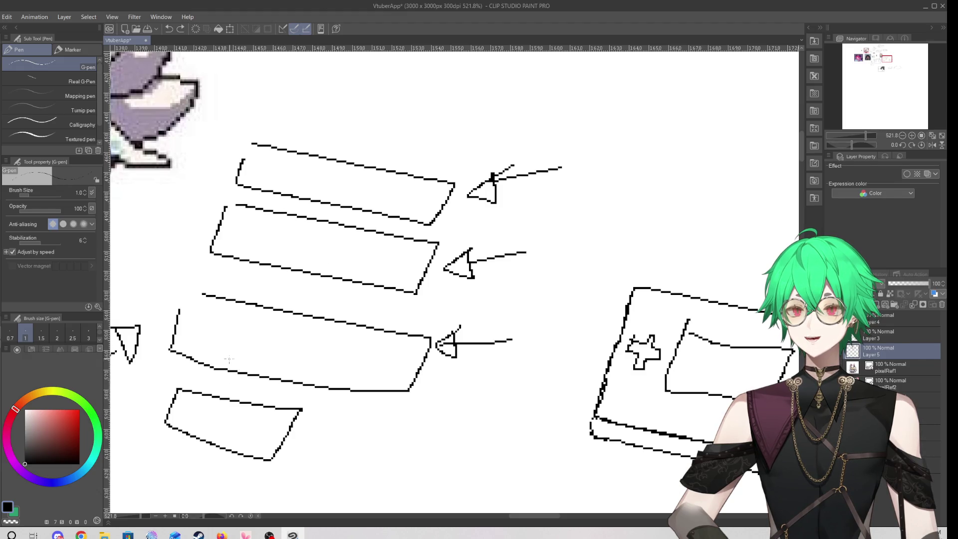
pyautogui.moveTo(207, 330)
pyautogui.mouseDown()
pyautogui.moveTo(251, 351)
pyautogui.moveTo(289, 342)
pyautogui.moveTo(255, 328)
pyautogui.mouseUp()
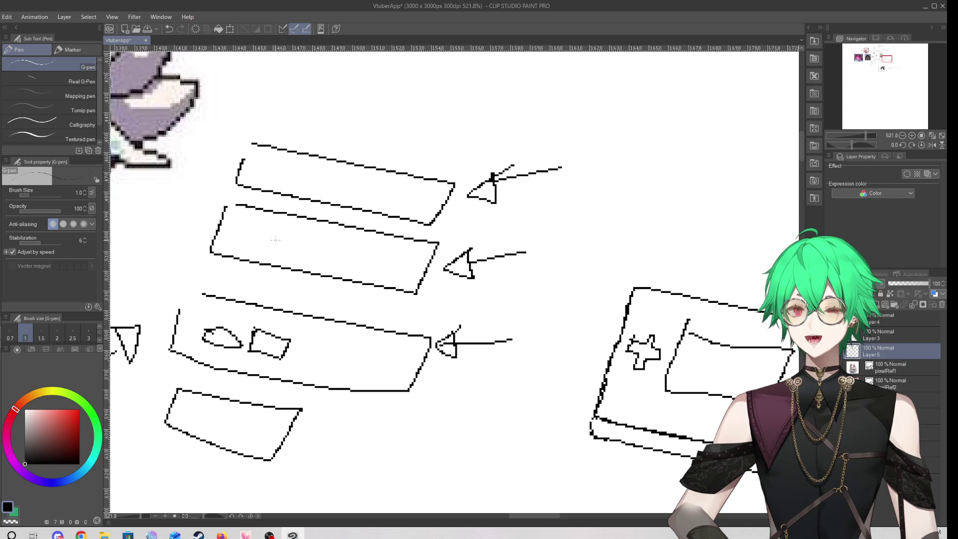
pyautogui.moveTo(290, 234); pyautogui.dragTo(292, 261)
pyautogui.moveTo(291, 236); pyautogui.dragTo(330, 275)
pyautogui.moveTo(323, 239); pyautogui.dragTo(359, 270)
# Handwrite 'Creative' inside the top menu box
pyautogui.moveTo(298, 170)
pyautogui.mouseDown()
pyautogui.moveTo(304, 193)
pyautogui.moveTo(325, 179)
pyautogui.moveTo(331, 194)
pyautogui.moveTo(348, 201)
pyautogui.moveTo(382, 186)
pyautogui.mouseUp()
pyautogui.moveTo(374, 187)
pyautogui.mouseDown()
pyautogui.moveTo(385, 204)
pyautogui.moveTo(426, 212)
pyautogui.mouseUp()
pyautogui.scroll(-1, 225, 365)
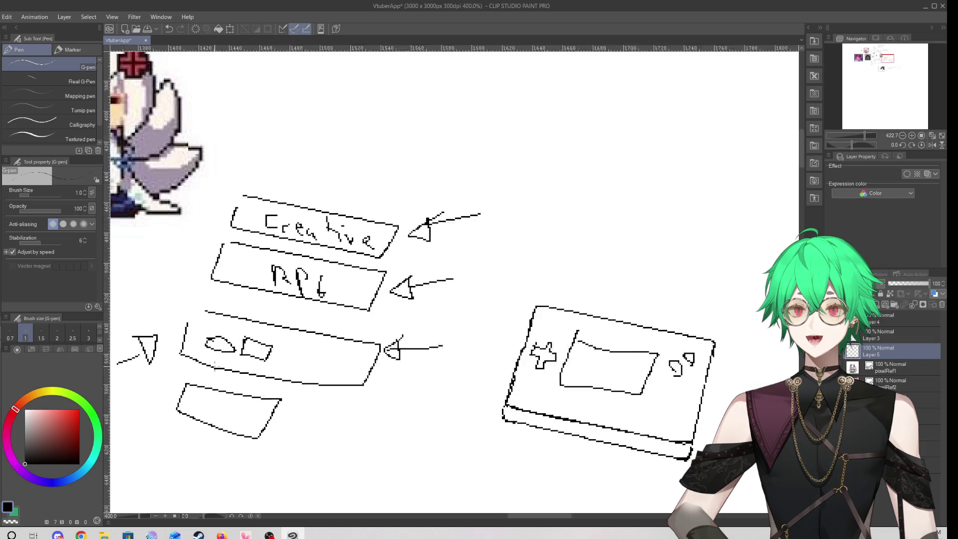
# Draw an arc ending in a flag above the Creative box, then try and undo a boxed '30' label
pyautogui.moveTo(319, 245)
pyautogui.mouseDown()
pyautogui.moveTo(342, 188)
pyautogui.moveTo(343, 155)
pyautogui.moveTo(349, 203)
pyautogui.mouseUp()
pyautogui.moveTo(348, 151); pyautogui.dragTo(347, 190)
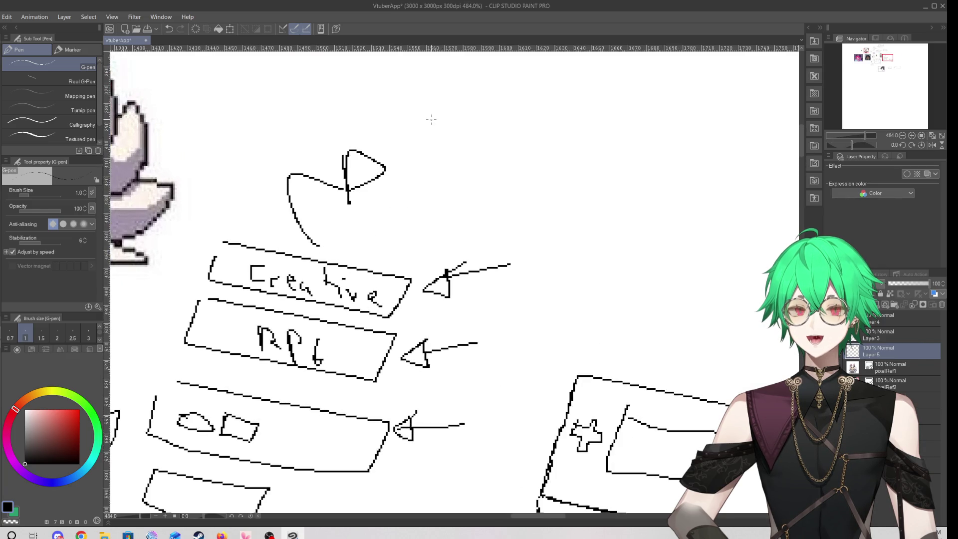
pyautogui.moveTo(456, 104); pyautogui.dragTo(463, 152)
pyautogui.moveTo(510, 117)
pyautogui.mouseDown()
pyautogui.moveTo(507, 149)
pyautogui.moveTo(512, 118)
pyautogui.mouseUp()
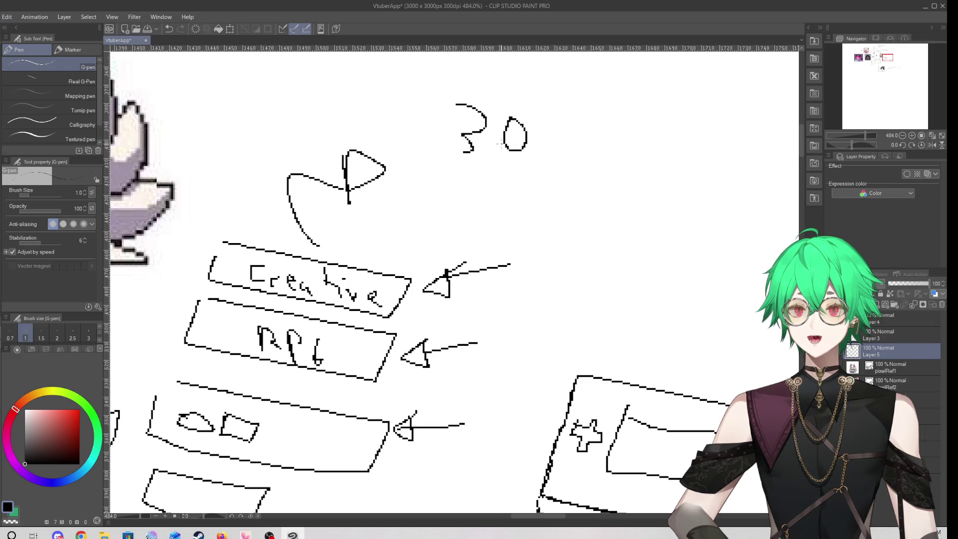
pyautogui.moveTo(420, 159)
pyautogui.mouseDown()
pyautogui.moveTo(528, 159)
pyautogui.moveTo(547, 105)
pyautogui.mouseUp()
pyautogui.moveTo(545, 91)
pyautogui.mouseDown()
pyautogui.moveTo(462, 92)
pyautogui.moveTo(459, 149)
pyautogui.mouseUp()
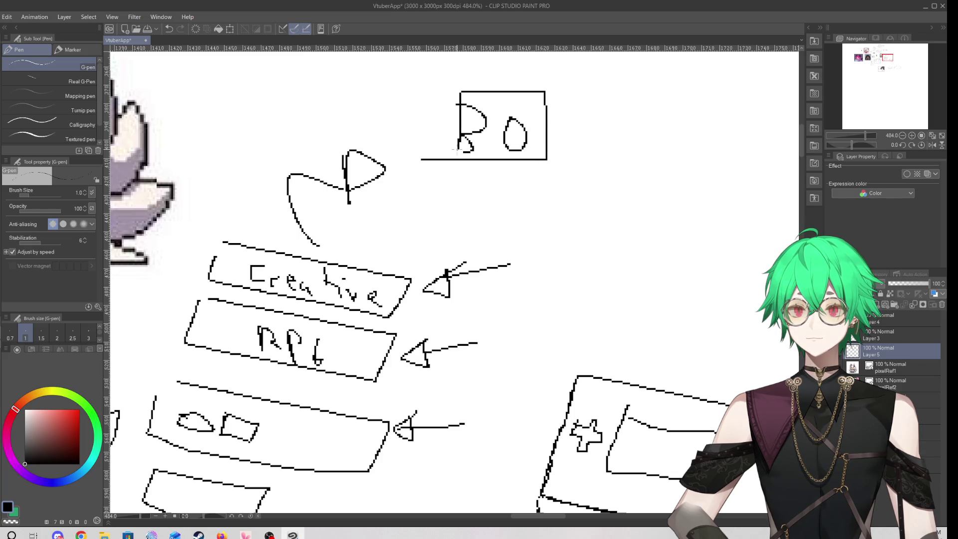
pyautogui.click(169, 28)
pyautogui.click(169, 29)
pyautogui.click(169, 29)
pyautogui.click(169, 29)
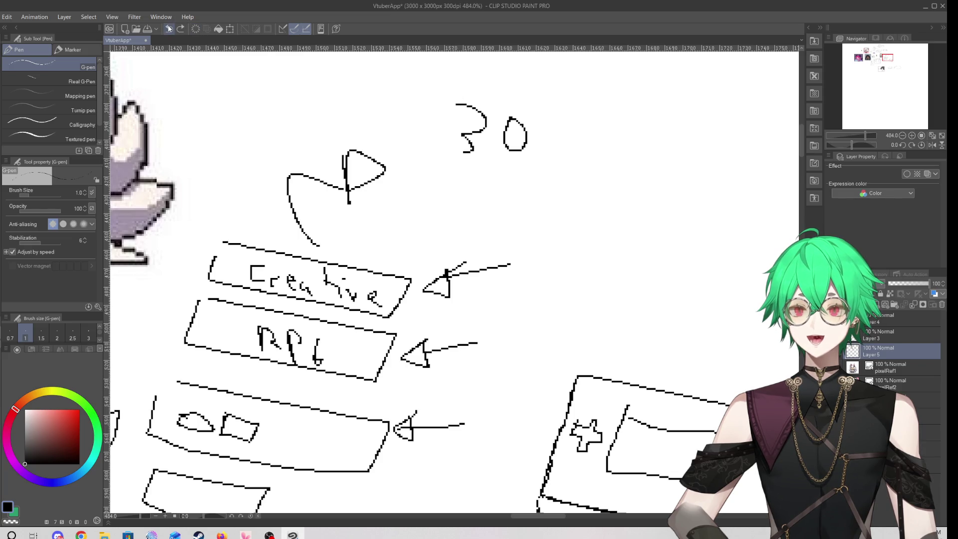
pyautogui.click(169, 29)
pyautogui.click(170, 28)
# Sketch an arrow at the top, redrawing its head smaller
pyautogui.moveTo(451, 103); pyautogui.dragTo(514, 125)
pyautogui.moveTo(521, 107)
pyautogui.mouseDown()
pyautogui.moveTo(517, 117)
pyautogui.moveTo(556, 139)
pyautogui.mouseUp()
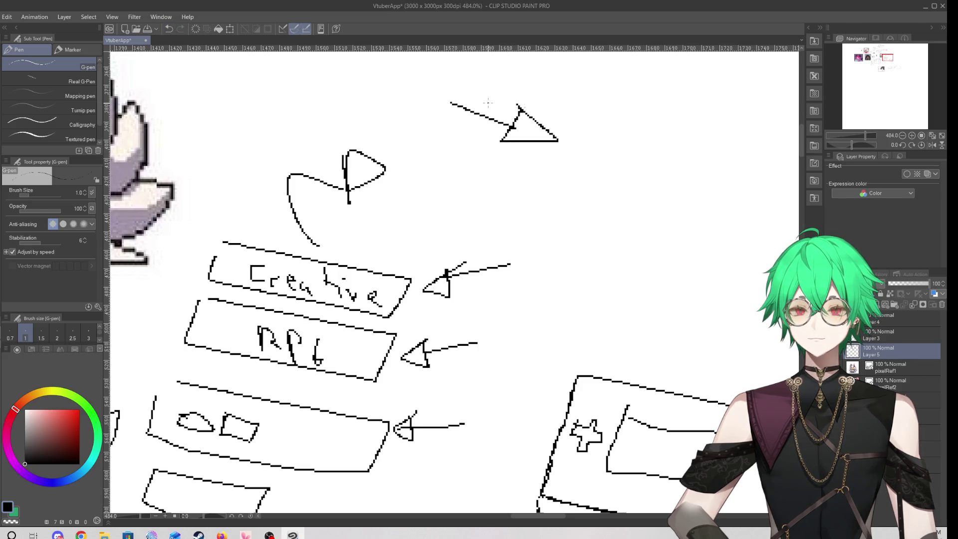
pyautogui.hotkey('ctrl', 'z')
pyautogui.hotkey('ctrl', 'z')
pyautogui.moveTo(503, 114)
pyautogui.mouseDown()
pyautogui.moveTo(481, 145)
pyautogui.moveTo(516, 112)
pyautogui.moveTo(508, 107)
pyautogui.mouseUp()
pyautogui.moveTo(554, 165); pyautogui.dragTo(604, 157)
# Write 'Anime' beside the arrow and add a second arrow, then undo both
pyautogui.moveTo(548, 144)
pyautogui.mouseDown()
pyautogui.moveTo(599, 137)
pyautogui.moveTo(629, 153)
pyautogui.moveTo(638, 141)
pyautogui.moveTo(731, 154)
pyautogui.mouseUp()
pyautogui.click(641, 117)
pyautogui.moveTo(471, 171)
pyautogui.mouseDown()
pyautogui.moveTo(552, 192)
pyautogui.moveTo(545, 212)
pyautogui.mouseUp()
pyautogui.moveTo(538, 174); pyautogui.dragTo(546, 191)
pyautogui.click(169, 29)
pyautogui.click(169, 29)
pyautogui.click(170, 29)
pyautogui.click(169, 29)
pyautogui.click(169, 29)
pyautogui.click(169, 29)
pyautogui.click(170, 29)
pyautogui.click(169, 29)
pyautogui.click(170, 29)
pyautogui.click(169, 29)
pyautogui.click(169, 29)
# Write 'VA 3D' beside the arrow, then undo that lettering and the top arrow
pyautogui.moveTo(555, 131)
pyautogui.mouseDown()
pyautogui.moveTo(594, 145)
pyautogui.moveTo(605, 167)
pyautogui.mouseUp()
pyautogui.moveTo(583, 161); pyautogui.dragTo(606, 161)
pyautogui.moveTo(628, 126)
pyautogui.mouseDown()
pyautogui.moveTo(637, 149)
pyautogui.moveTo(629, 167)
pyautogui.moveTo(664, 143)
pyautogui.mouseUp()
pyautogui.moveTo(649, 139); pyautogui.dragTo(663, 148)
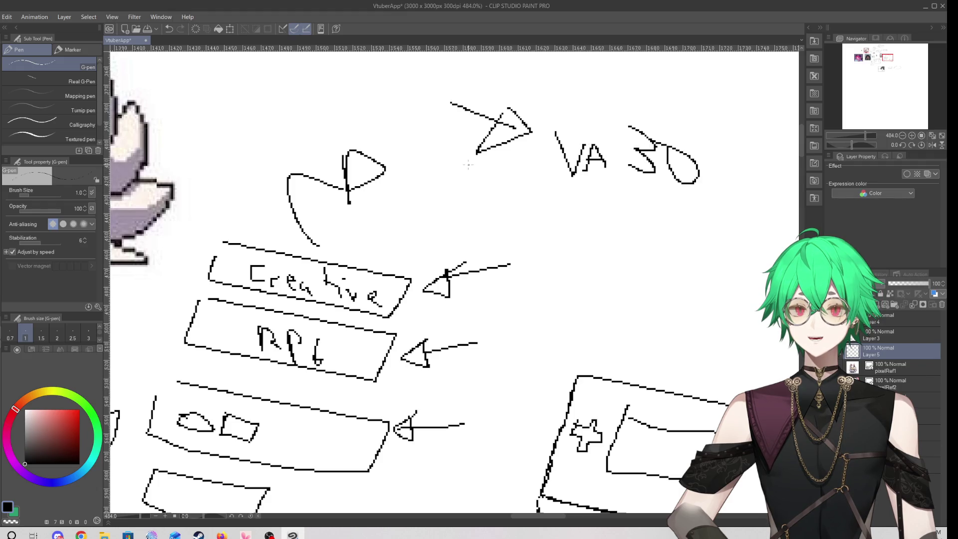
pyautogui.click(169, 29)
pyautogui.click(169, 29)
pyautogui.click(169, 29)
pyautogui.click(169, 29)
pyautogui.click(169, 30)
pyautogui.click(169, 29)
pyautogui.click(168, 29)
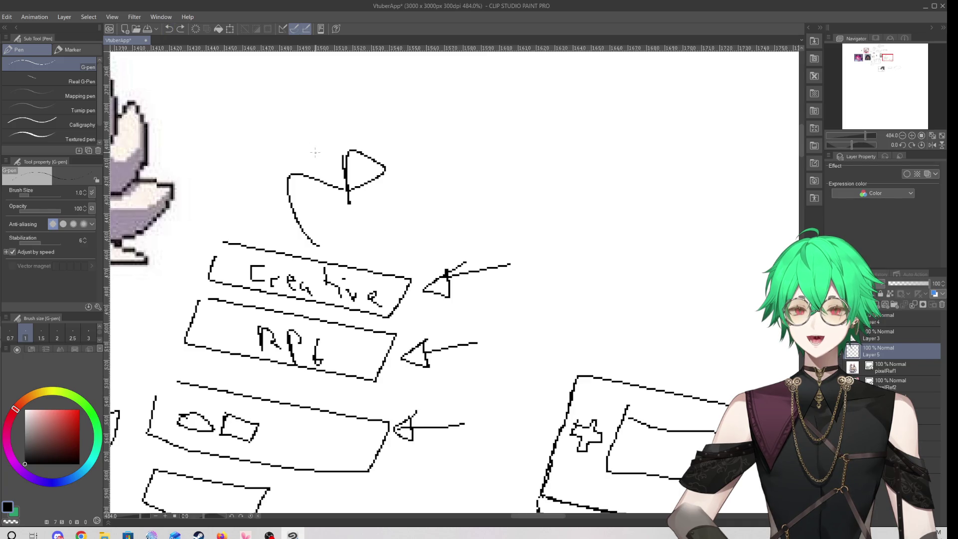
# Doodle a '600' across the top, then undo it
pyautogui.moveTo(478, 102)
pyautogui.mouseDown()
pyautogui.moveTo(472, 150)
pyautogui.moveTo(494, 118)
pyautogui.mouseUp()
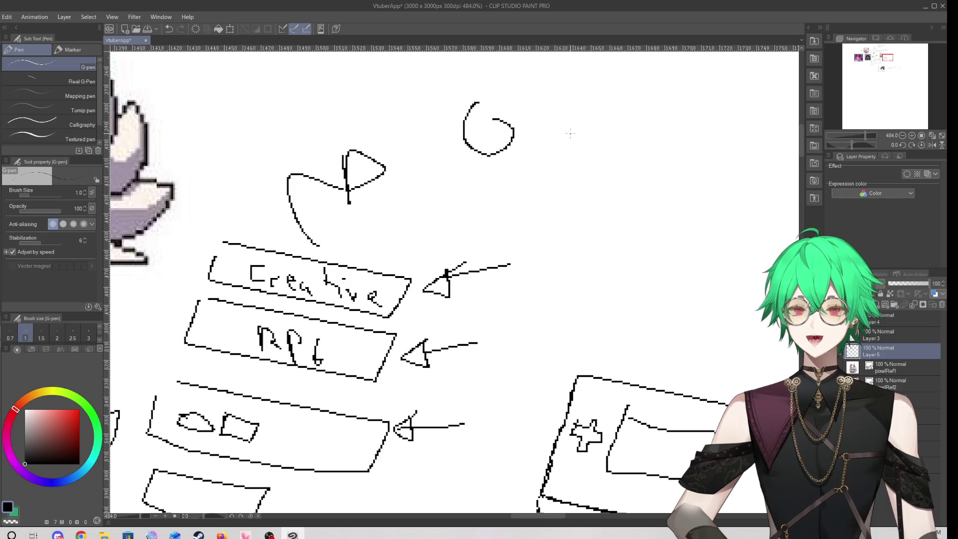
pyautogui.moveTo(624, 106); pyautogui.dragTo(633, 106)
pyautogui.moveTo(750, 98); pyautogui.dragTo(743, 103)
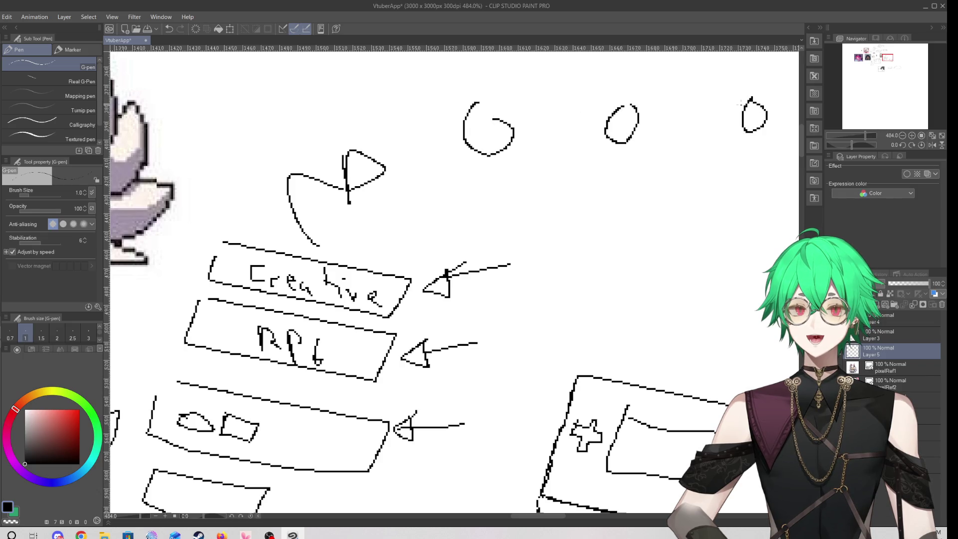
pyautogui.click(170, 29)
pyautogui.click(169, 29)
pyautogui.click(169, 29)
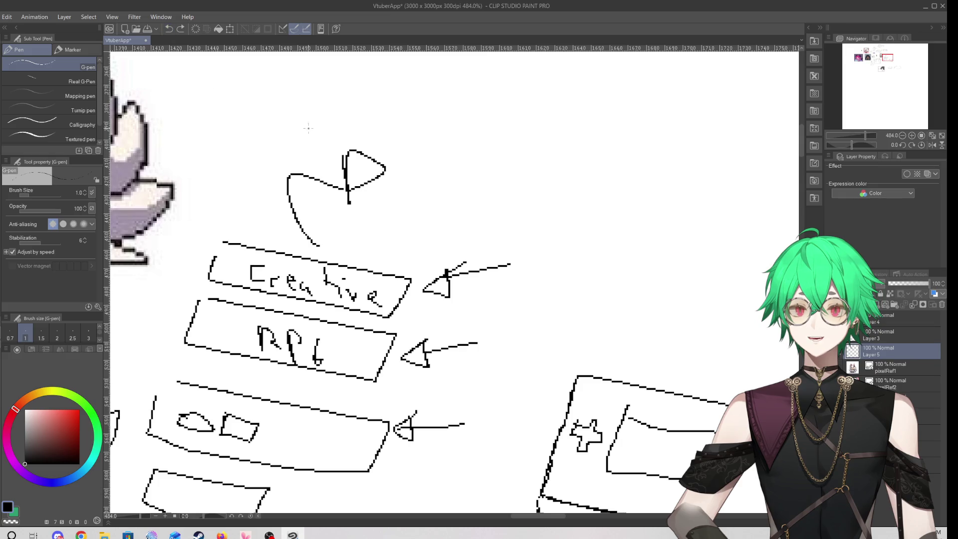
pyautogui.scroll(-5, 431, 220)
pyautogui.scroll(4, 331, 298)
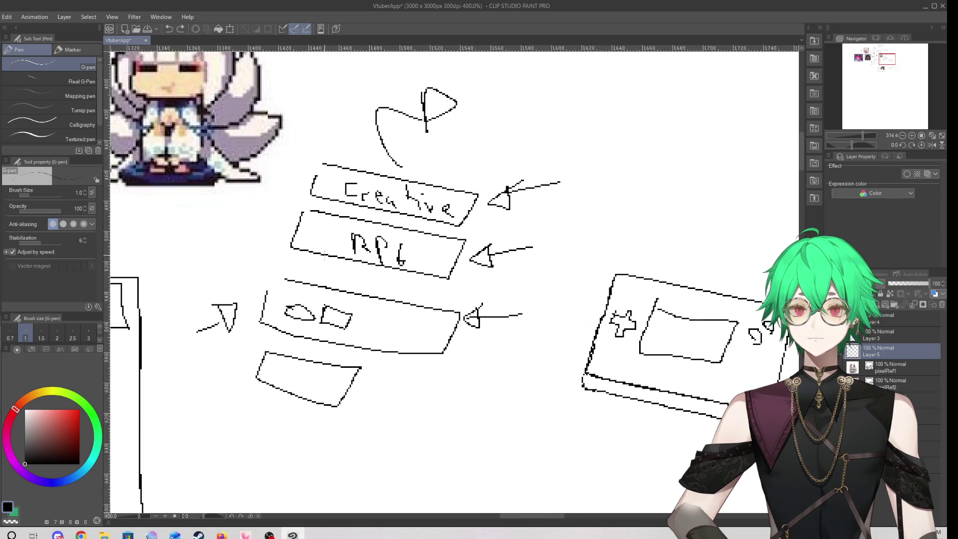
pyautogui.scroll(-1, 331, 298)
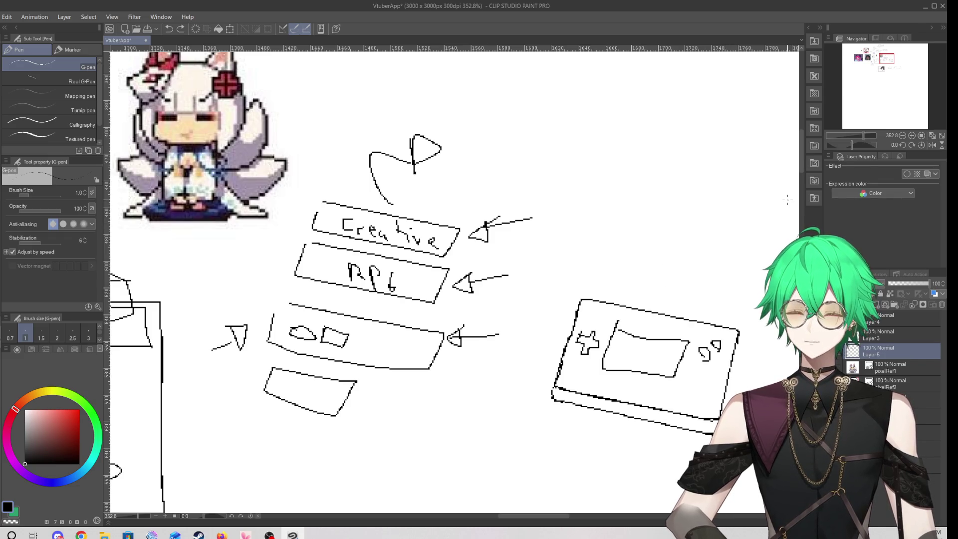
pyautogui.scroll(-6, 358, 344)
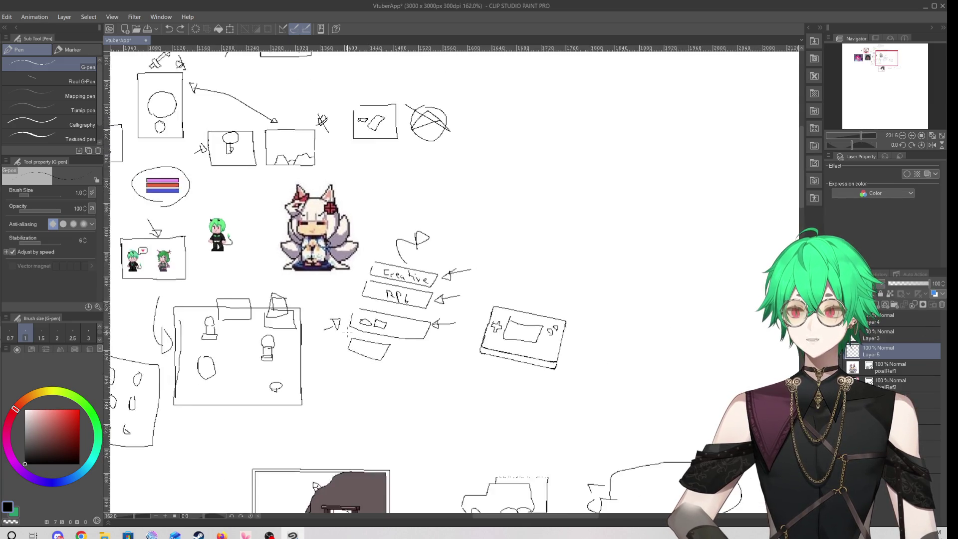
pyautogui.scroll(6, 558, 208)
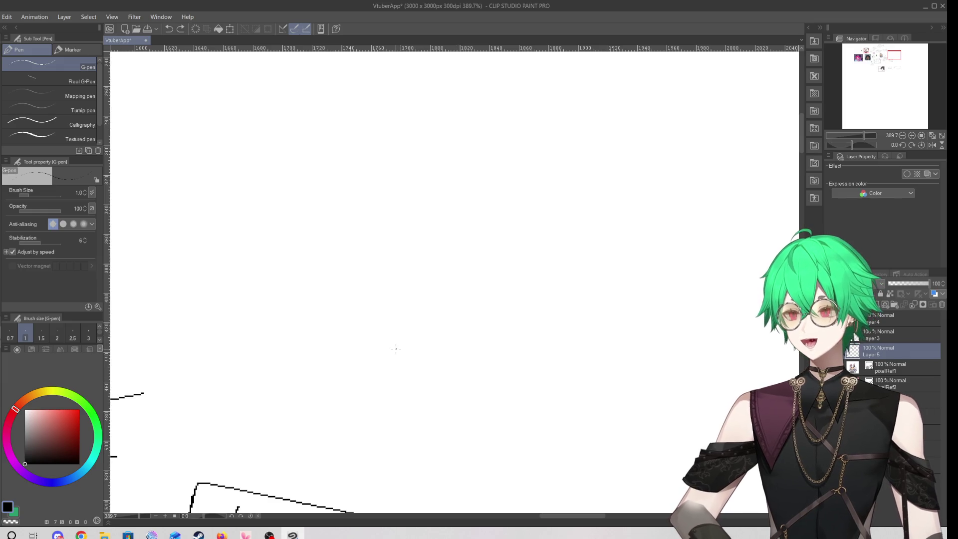
# Sketch a figure's head, neck, eyes, shoulder line and a cap shape at the upper left
pyautogui.moveTo(372, 384)
pyautogui.mouseDown()
pyautogui.moveTo(416, 281)
pyautogui.moveTo(442, 264)
pyautogui.mouseUp()
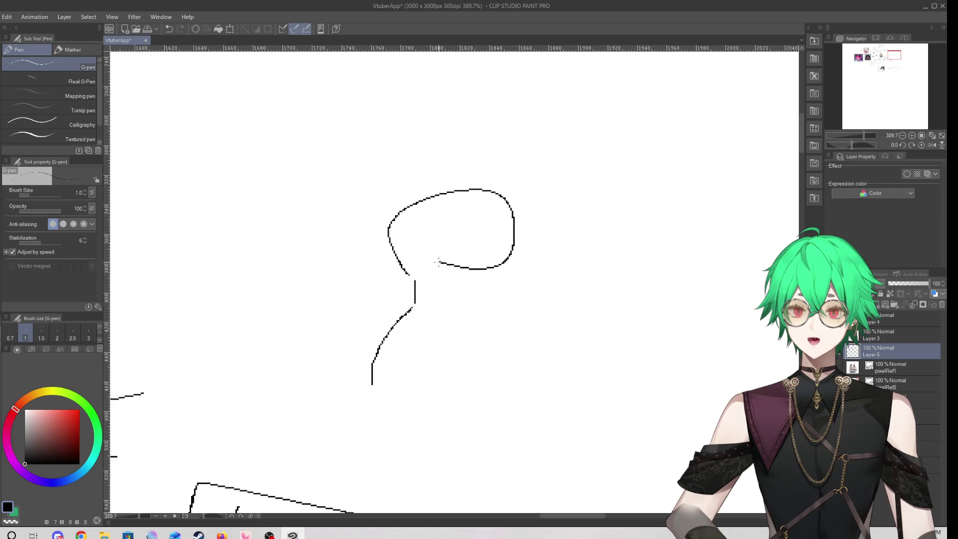
pyautogui.moveTo(414, 213); pyautogui.dragTo(467, 227)
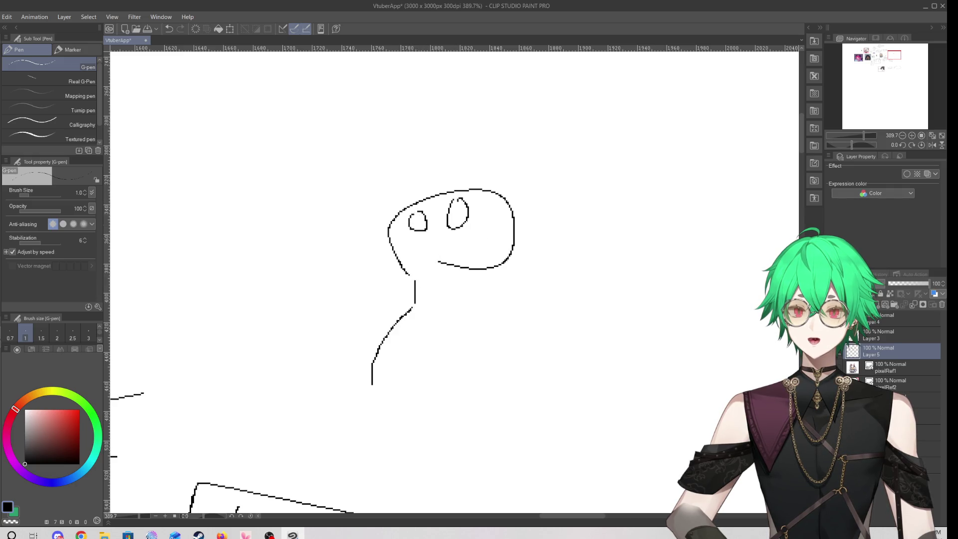
pyautogui.moveTo(481, 270)
pyautogui.mouseDown()
pyautogui.moveTo(484, 297)
pyautogui.moveTo(565, 367)
pyautogui.mouseUp()
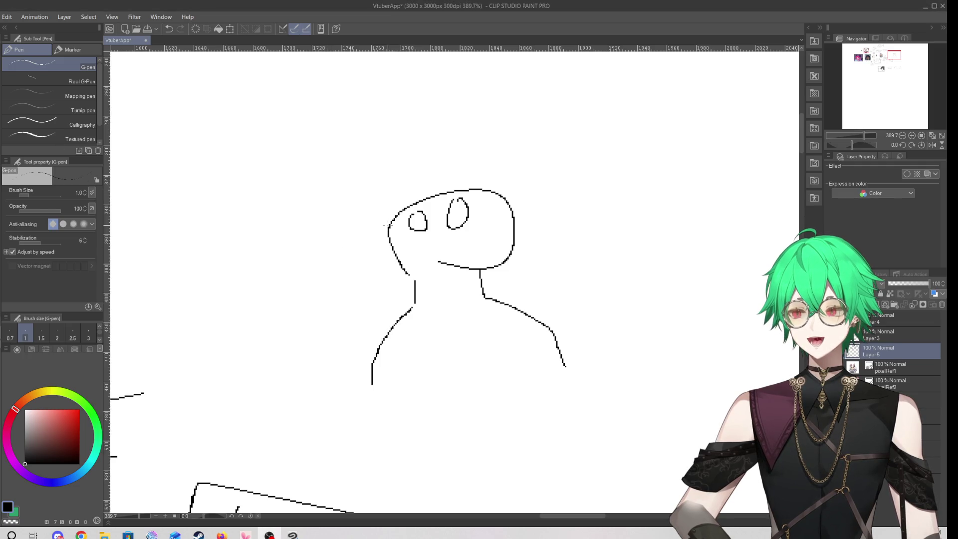
pyautogui.moveTo(406, 274); pyautogui.dragTo(439, 262)
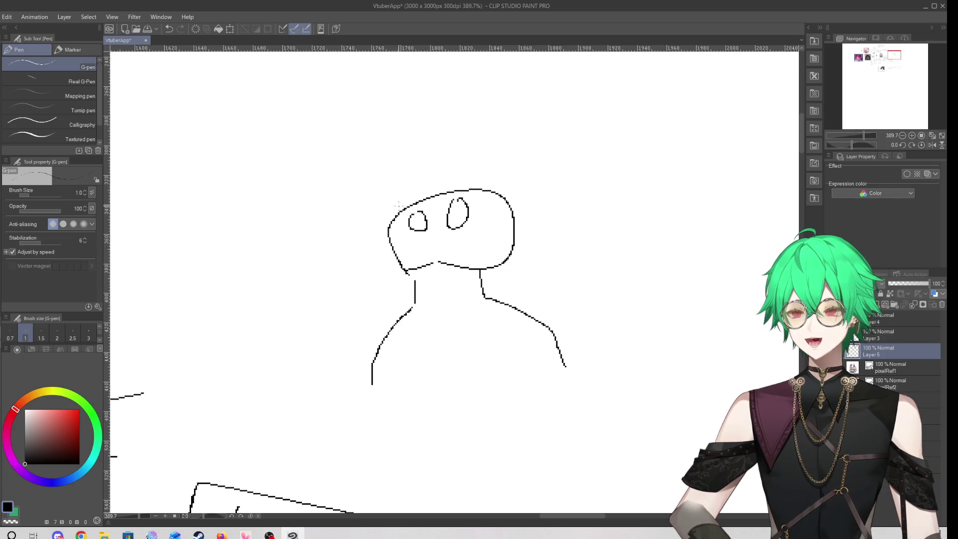
pyautogui.moveTo(394, 185)
pyautogui.mouseDown()
pyautogui.moveTo(367, 235)
pyautogui.moveTo(405, 205)
pyautogui.moveTo(533, 175)
pyautogui.moveTo(529, 235)
pyautogui.moveTo(513, 219)
pyautogui.mouseUp()
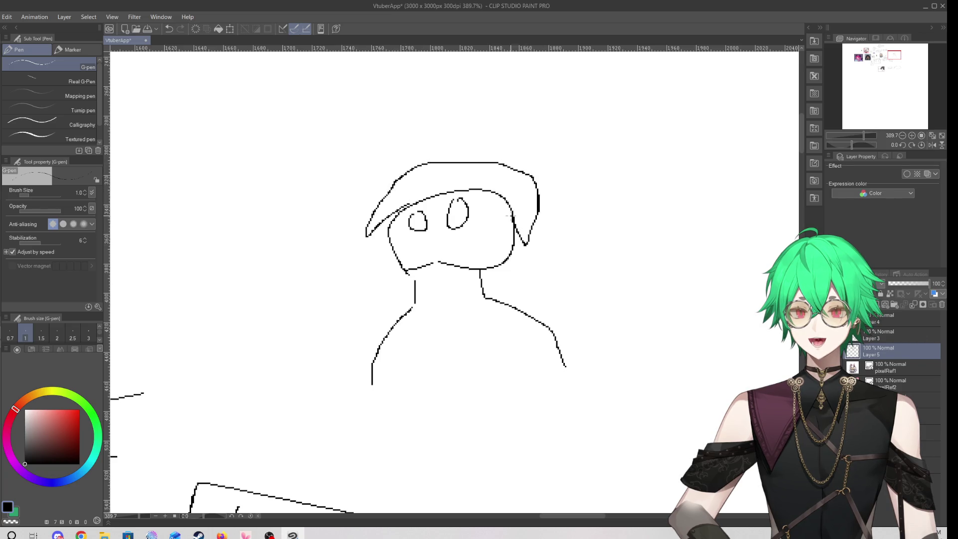
# Draw a zigzag mark across the face and a small mouth below it
pyautogui.moveTo(426, 203)
pyautogui.mouseDown()
pyautogui.moveTo(432, 214)
pyautogui.moveTo(465, 185)
pyautogui.moveTo(511, 203)
pyautogui.mouseUp()
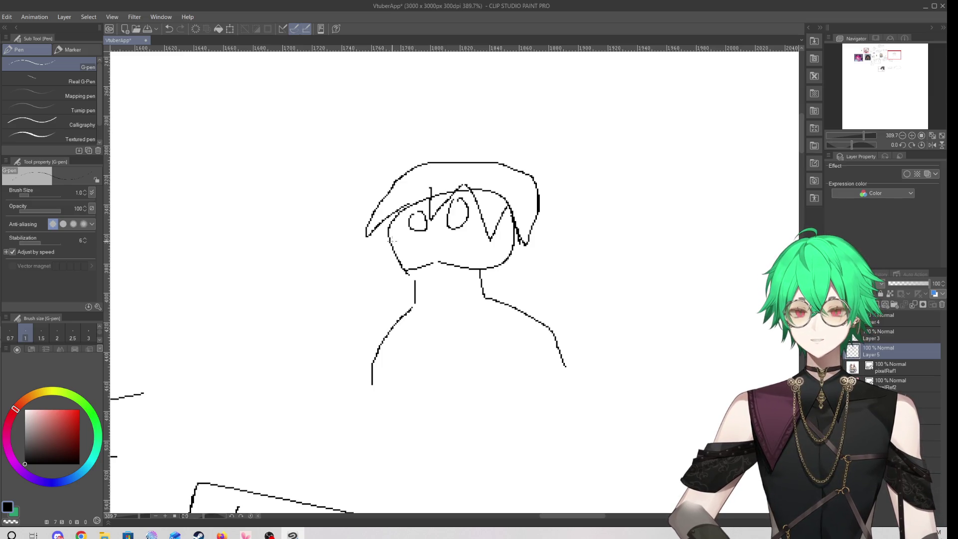
pyautogui.scroll(-1, 417, 263)
pyautogui.scroll(1, 417, 263)
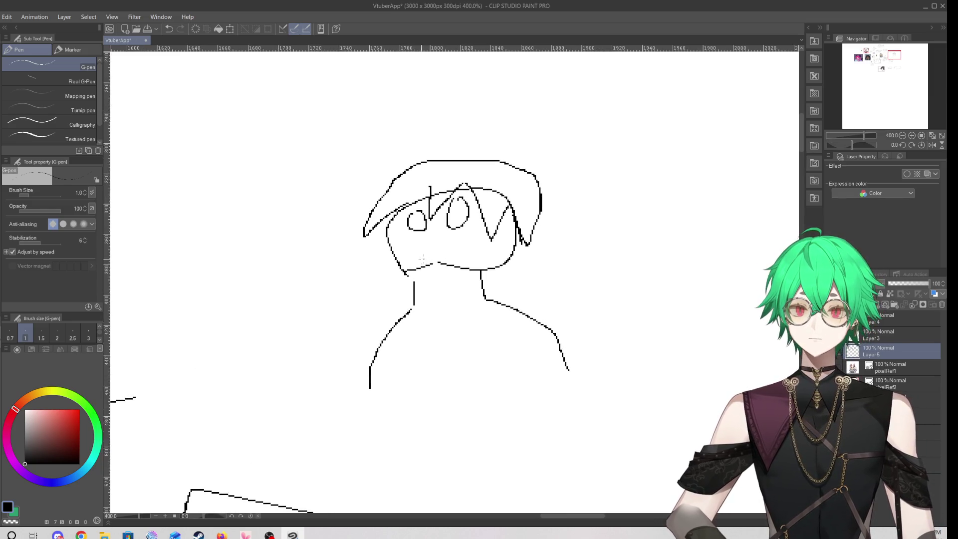
pyautogui.moveTo(425, 255); pyautogui.dragTo(448, 251)
pyautogui.scroll(-2, 378, 316)
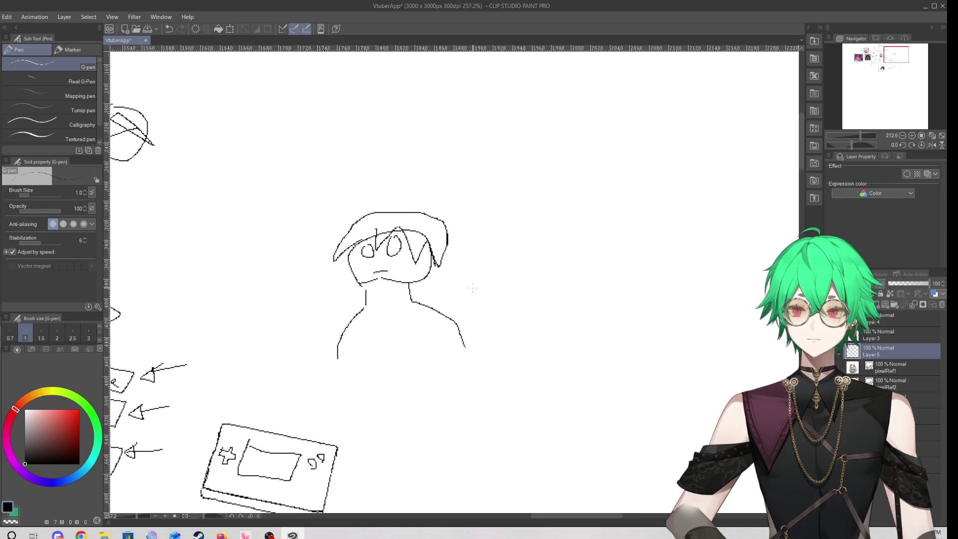
# Lasso the figure sketch, try moving it left with Scale/Rotate, then discard the transform
pyautogui.scroll(2, 349, 299)
pyautogui.press('m')
pyautogui.moveTo(215, 151)
pyautogui.mouseDown()
pyautogui.moveTo(552, 368)
pyautogui.moveTo(492, 121)
pyautogui.mouseUp()
pyautogui.hotkey('ctrl', 't')
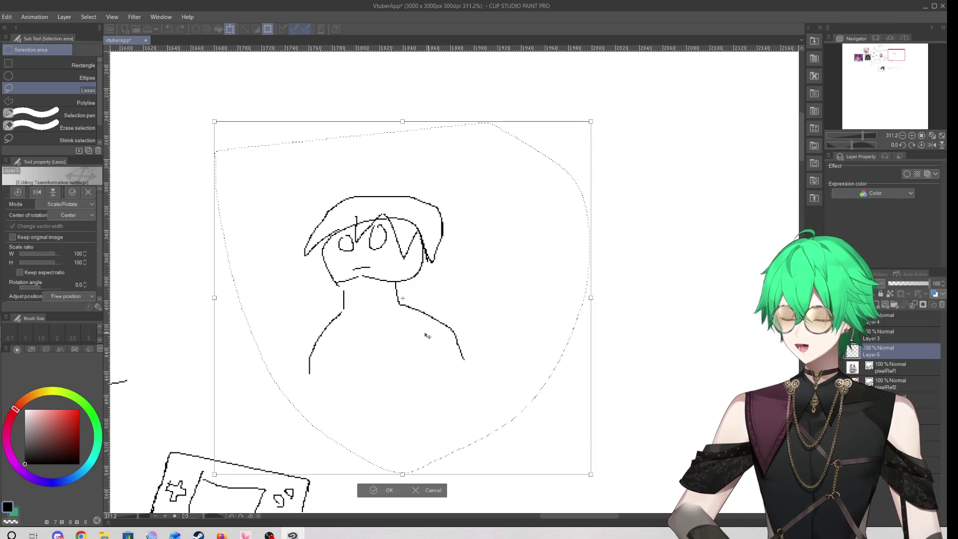
pyautogui.moveTo(398, 391)
pyautogui.mouseDown()
pyautogui.moveTo(285, 419)
pyautogui.moveTo(467, 362)
pyautogui.moveTo(309, 367)
pyautogui.moveTo(161, 415)
pyautogui.moveTo(489, 307)
pyautogui.mouseUp()
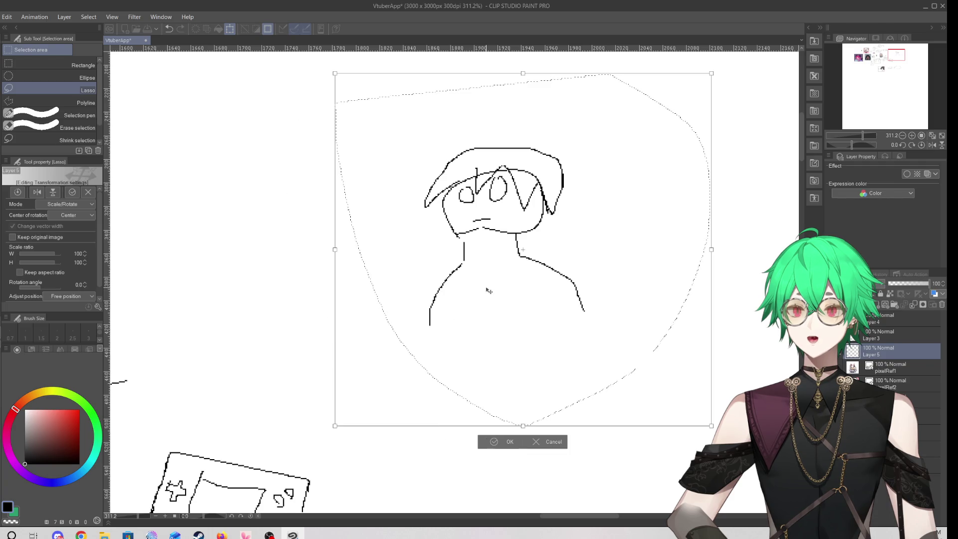
pyautogui.moveTo(488, 272)
pyautogui.mouseDown()
pyautogui.moveTo(432, 303)
pyautogui.moveTo(282, 282)
pyautogui.moveTo(334, 286)
pyautogui.mouseUp()
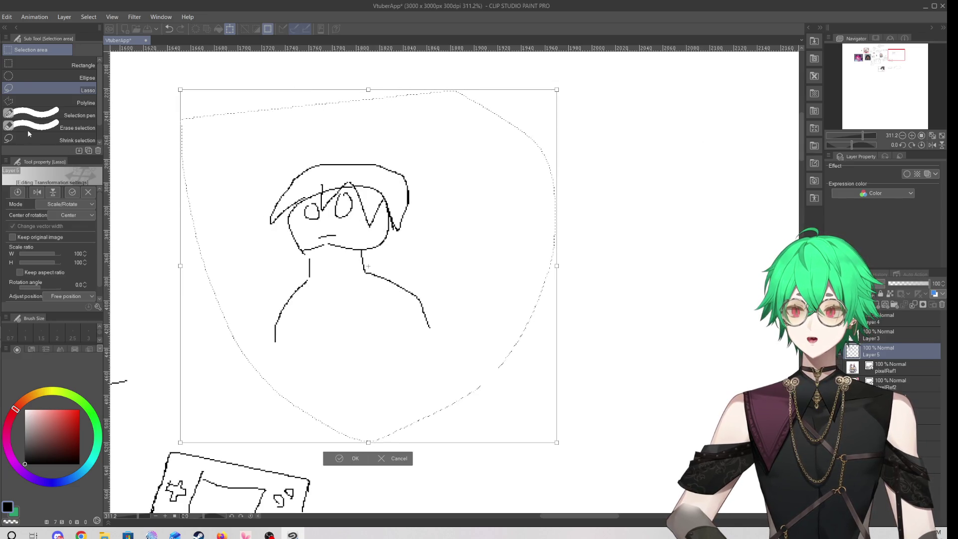
pyautogui.press('p')
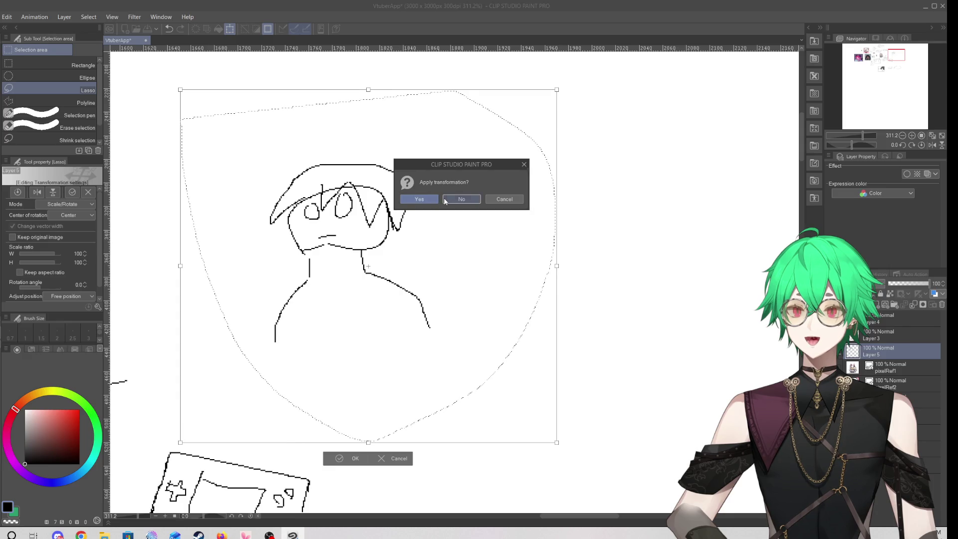
pyautogui.click(462, 199)
pyautogui.click(212, 288)
# Lasso the figure sketch again, delete it, and deselect
pyautogui.moveTo(282, 158)
pyautogui.mouseDown()
pyautogui.moveTo(257, 279)
pyautogui.moveTo(514, 185)
pyautogui.moveTo(482, 155)
pyautogui.mouseUp()
pyautogui.press('Delete')
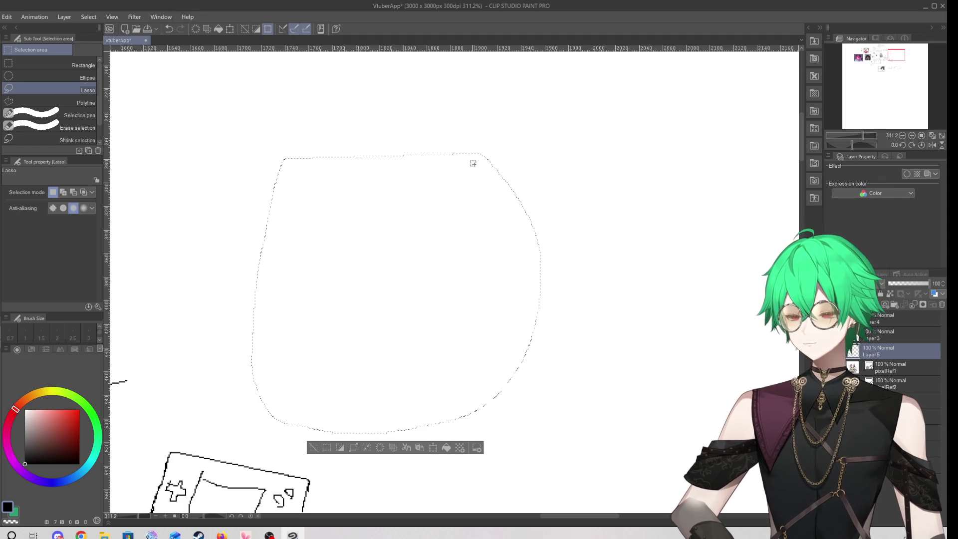
pyautogui.hotkey('ctrl', 'd')
# With the G-pen, draw a tall rectangle outline in the cleared area
pyautogui.scroll(-1, 487, 299)
pyautogui.scroll(1, 460, 264)
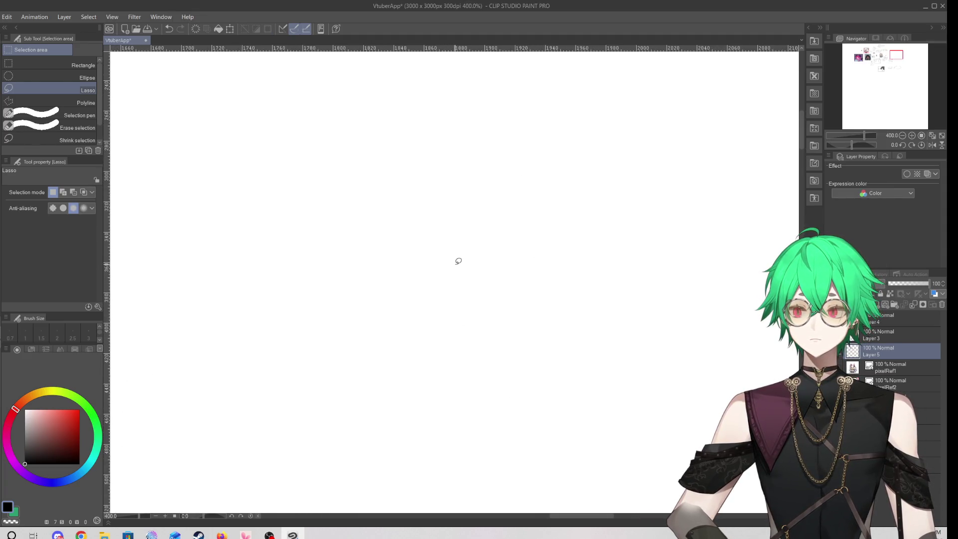
pyautogui.scroll(-3, 441, 278)
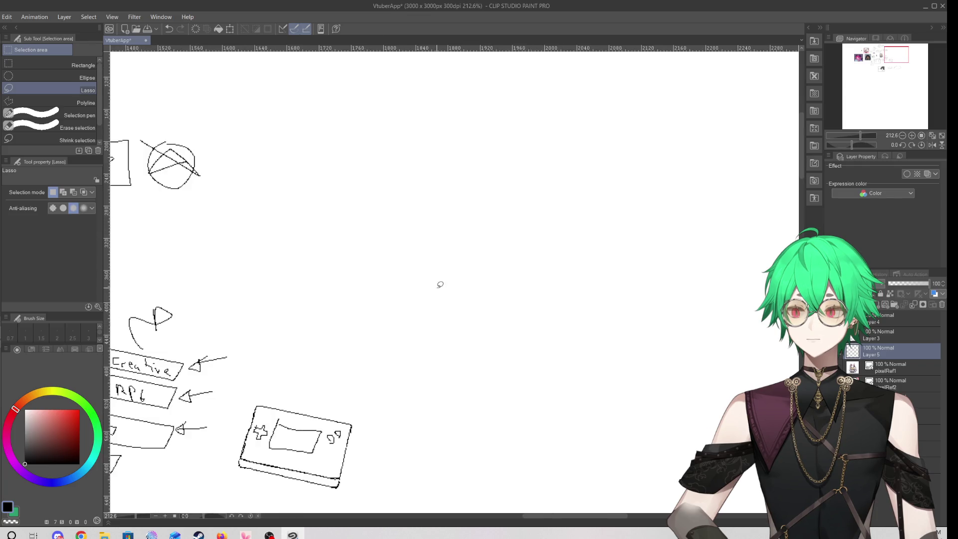
pyautogui.scroll(3, 411, 220)
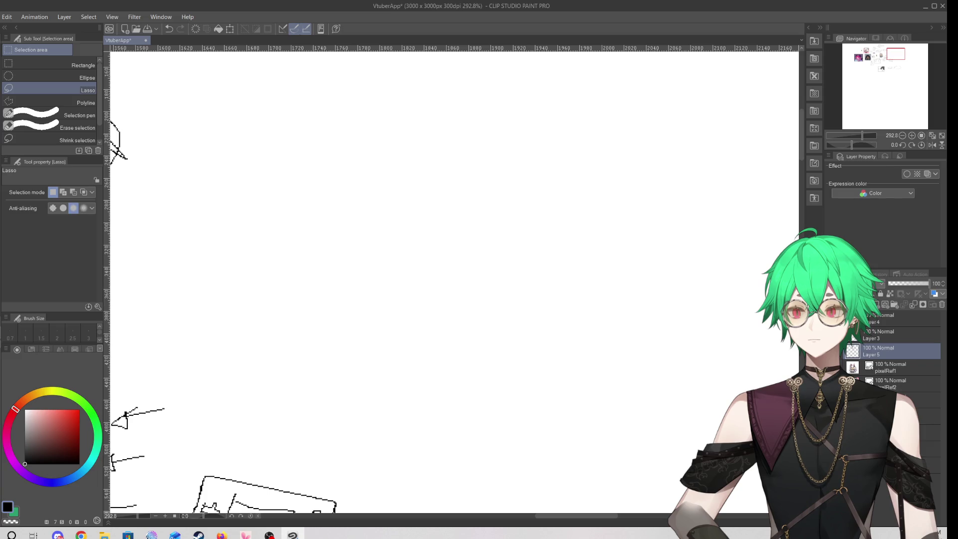
pyautogui.press('p')
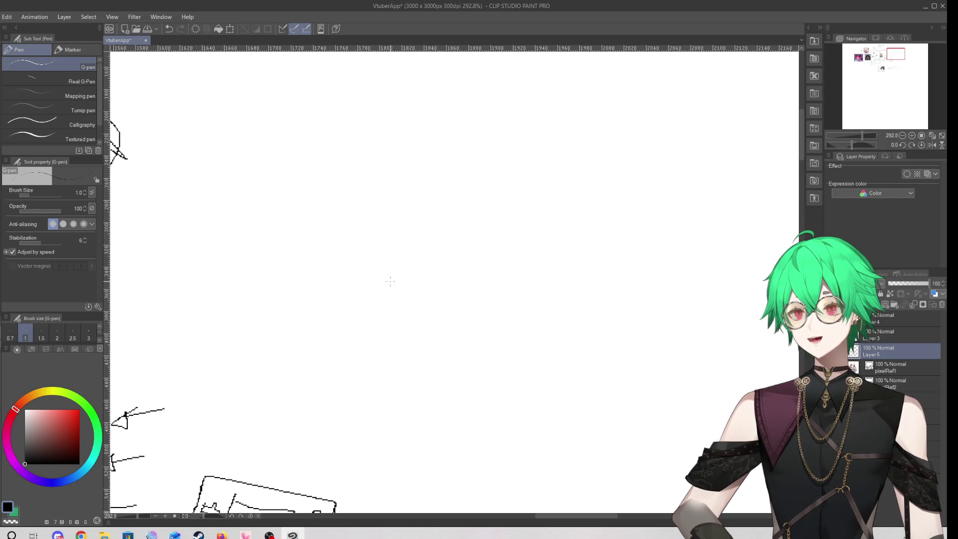
pyautogui.moveTo(381, 296)
pyautogui.mouseDown()
pyautogui.moveTo(368, 199)
pyautogui.moveTo(482, 306)
pyautogui.moveTo(388, 341)
pyautogui.moveTo(367, 262)
pyautogui.mouseUp()
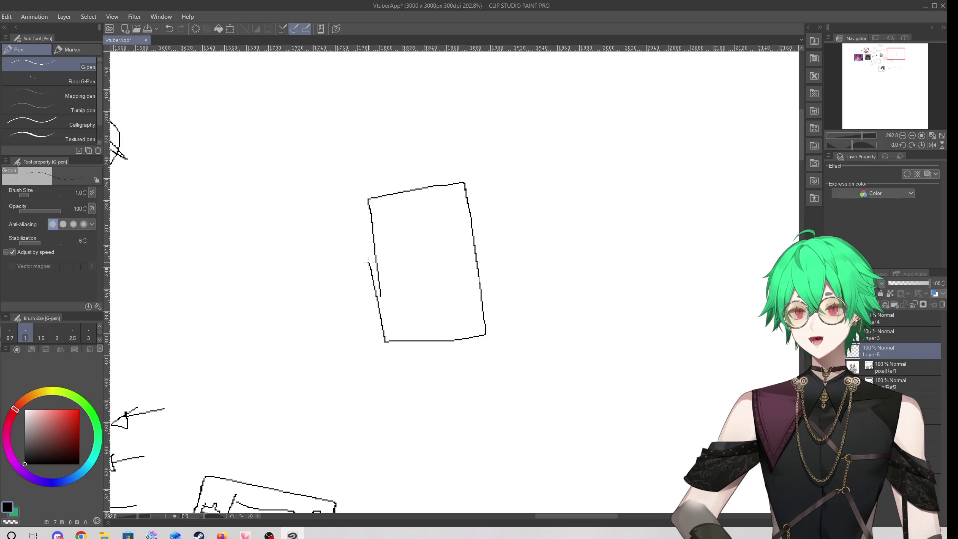
# Undo the box outline, then sketch and undo a box stroke, hook curve and spiral
pyautogui.hotkey('ctrl', 'z')
pyautogui.moveTo(355, 160)
pyautogui.mouseDown()
pyautogui.moveTo(394, 300)
pyautogui.moveTo(465, 146)
pyautogui.moveTo(379, 149)
pyautogui.mouseUp()
pyautogui.click(170, 29)
pyautogui.moveTo(222, 136)
pyautogui.mouseDown()
pyautogui.moveTo(315, 175)
pyautogui.moveTo(278, 316)
pyautogui.moveTo(222, 139)
pyautogui.mouseUp()
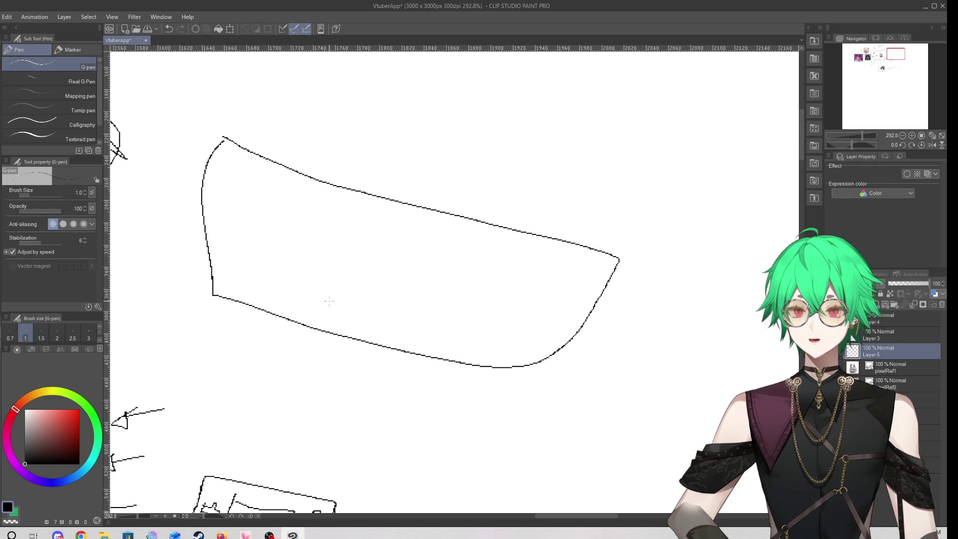
pyautogui.moveTo(302, 312); pyautogui.dragTo(398, 330)
pyautogui.moveTo(370, 293); pyautogui.dragTo(429, 282)
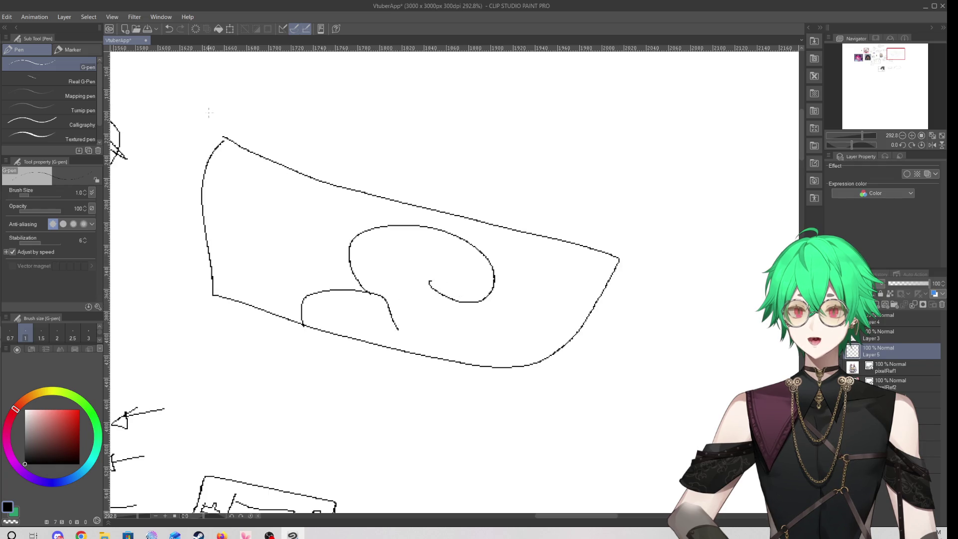
pyautogui.click(170, 29)
pyautogui.click(170, 29)
pyautogui.click(170, 29)
# Sketch buildings, a ground line and an arrow above them, then undo them all
pyautogui.moveTo(328, 312)
pyautogui.mouseDown()
pyautogui.moveTo(308, 236)
pyautogui.moveTo(361, 245)
pyautogui.moveTo(383, 327)
pyautogui.moveTo(387, 272)
pyautogui.moveTo(432, 268)
pyautogui.moveTo(438, 288)
pyautogui.moveTo(480, 238)
pyautogui.moveTo(505, 307)
pyautogui.mouseUp()
pyautogui.moveTo(239, 346); pyautogui.dragTo(698, 316)
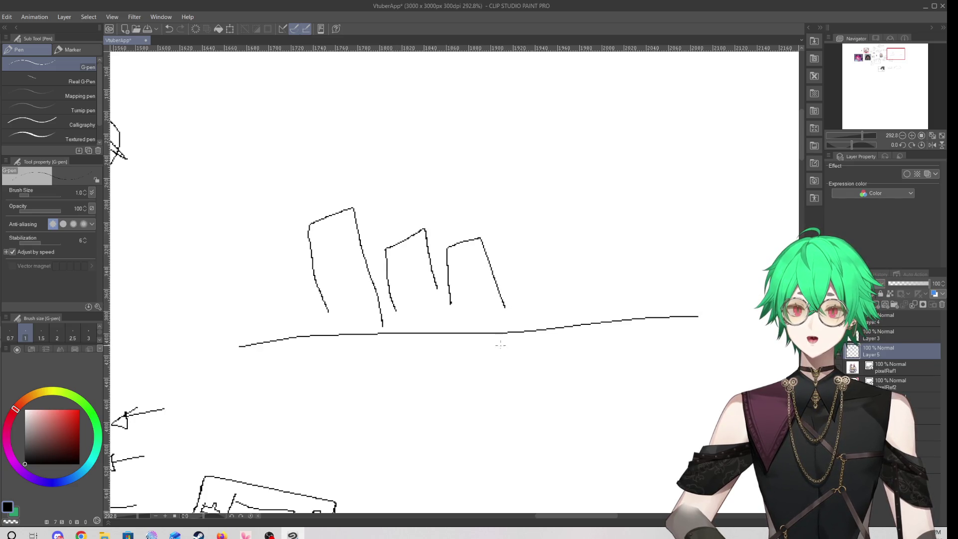
pyautogui.moveTo(233, 180)
pyautogui.mouseDown()
pyautogui.moveTo(360, 178)
pyautogui.moveTo(337, 205)
pyautogui.mouseUp()
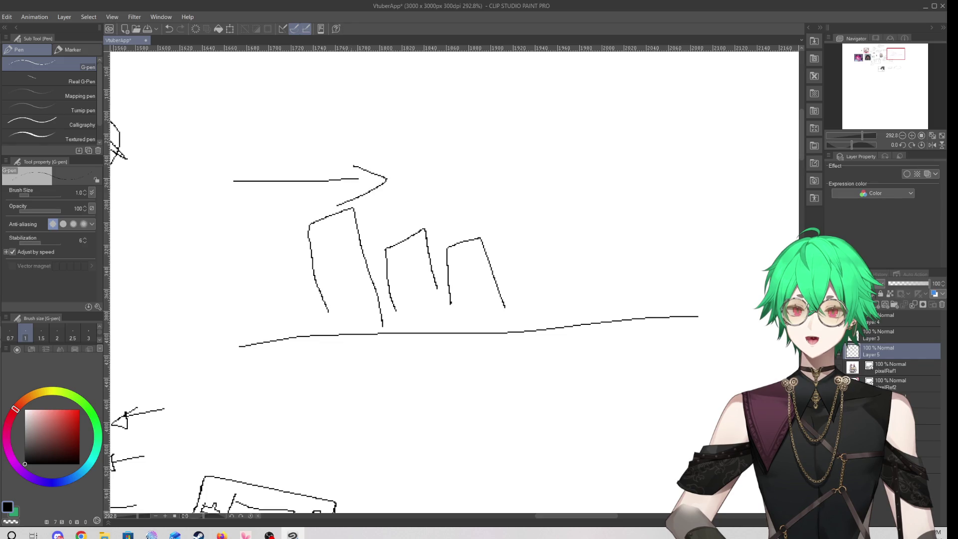
pyautogui.click(167, 29)
pyautogui.click(168, 29)
pyautogui.click(167, 29)
pyautogui.click(167, 28)
pyautogui.click(166, 28)
pyautogui.click(166, 29)
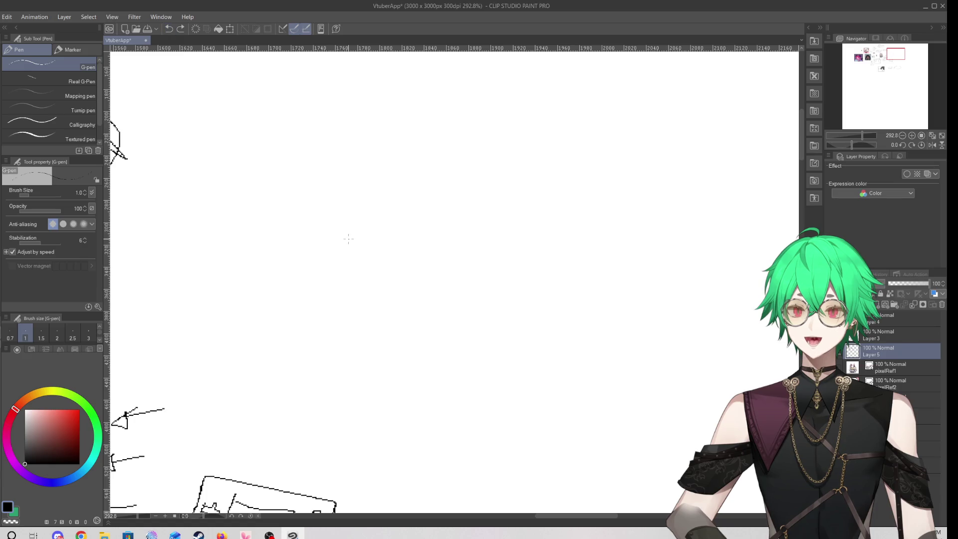
# Draw a looping outline with a hooked arrow and inner strokes, then undo them all
pyautogui.moveTo(374, 190)
pyautogui.mouseDown()
pyautogui.moveTo(550, 327)
pyautogui.moveTo(332, 179)
pyautogui.mouseUp()
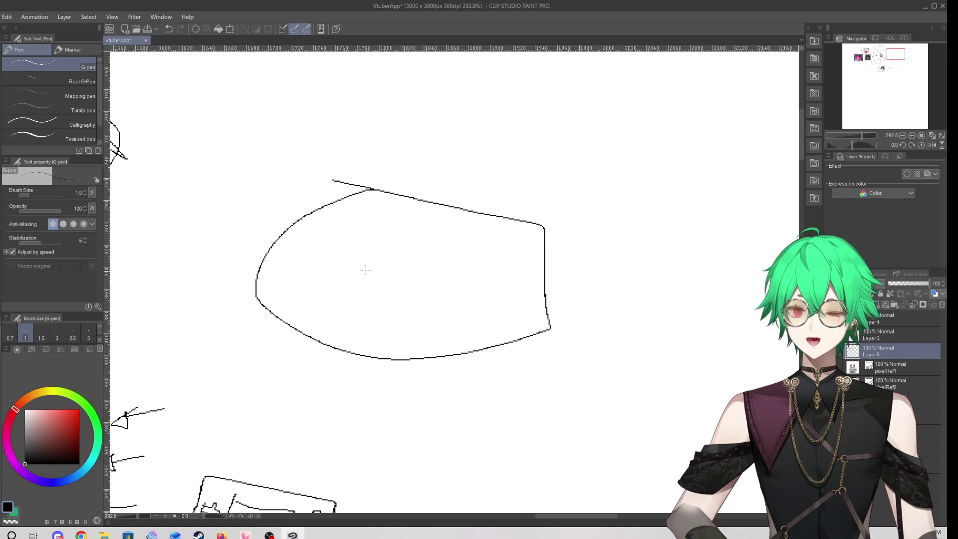
pyautogui.moveTo(289, 205)
pyautogui.mouseDown()
pyautogui.moveTo(272, 248)
pyautogui.moveTo(327, 255)
pyautogui.moveTo(411, 322)
pyautogui.mouseUp()
pyautogui.moveTo(407, 332)
pyautogui.mouseDown()
pyautogui.moveTo(430, 286)
pyautogui.moveTo(425, 337)
pyautogui.mouseUp()
pyautogui.moveTo(419, 295)
pyautogui.mouseDown()
pyautogui.moveTo(399, 274)
pyautogui.moveTo(429, 286)
pyautogui.mouseUp()
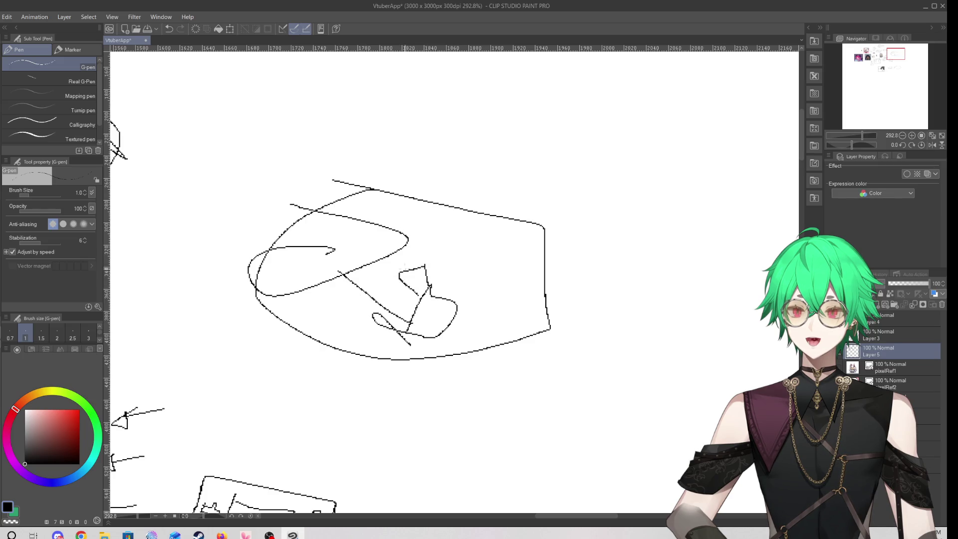
pyautogui.click(169, 28)
pyautogui.click(169, 28)
pyautogui.click(169, 29)
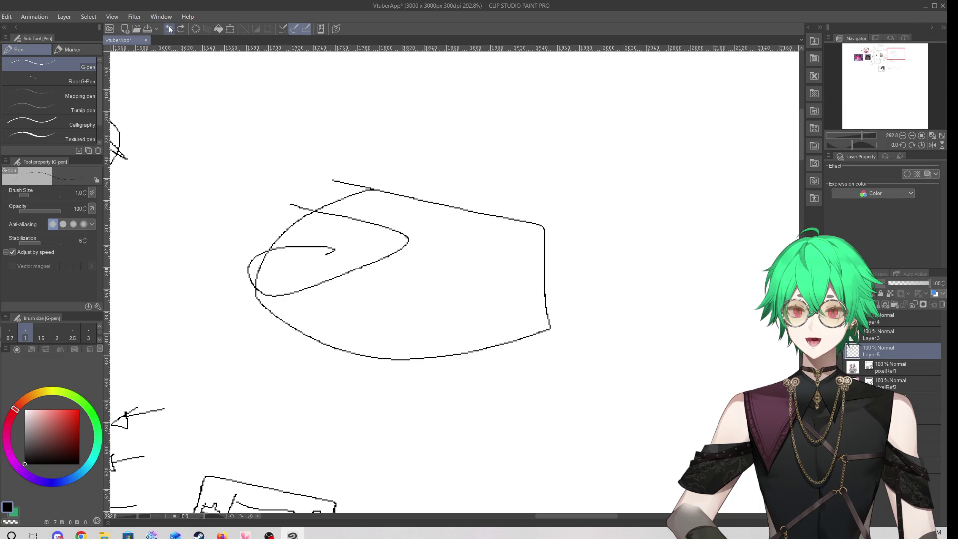
pyautogui.click(170, 29)
pyautogui.click(169, 29)
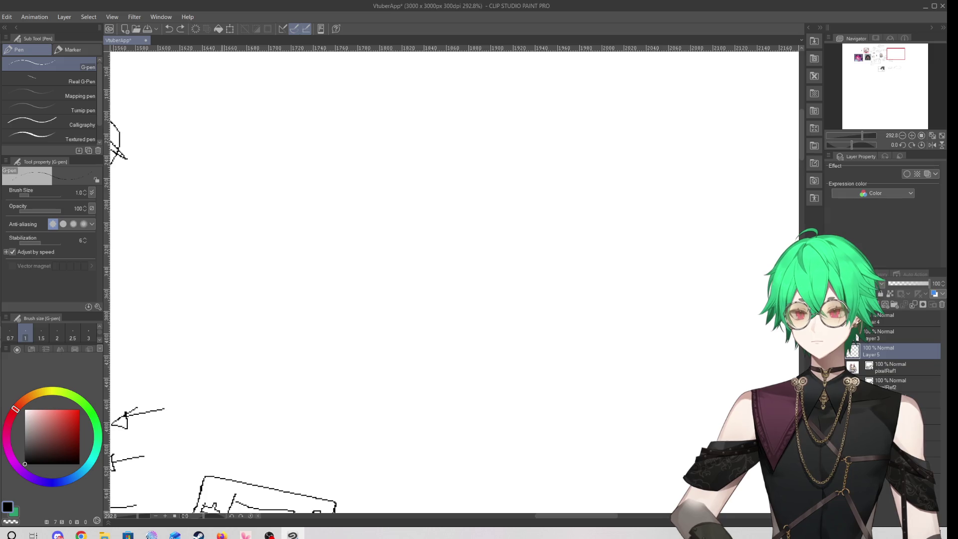
pyautogui.scroll(-8, 364, 235)
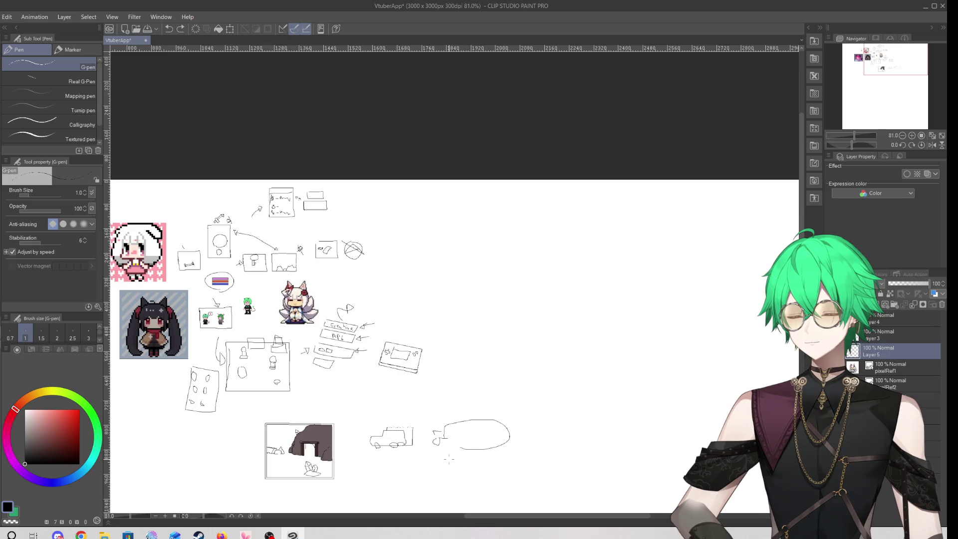
# Zoom out from the cave scene and back in on the console sketch, briefly selecting the eraser
pyautogui.scroll(3, 449, 459)
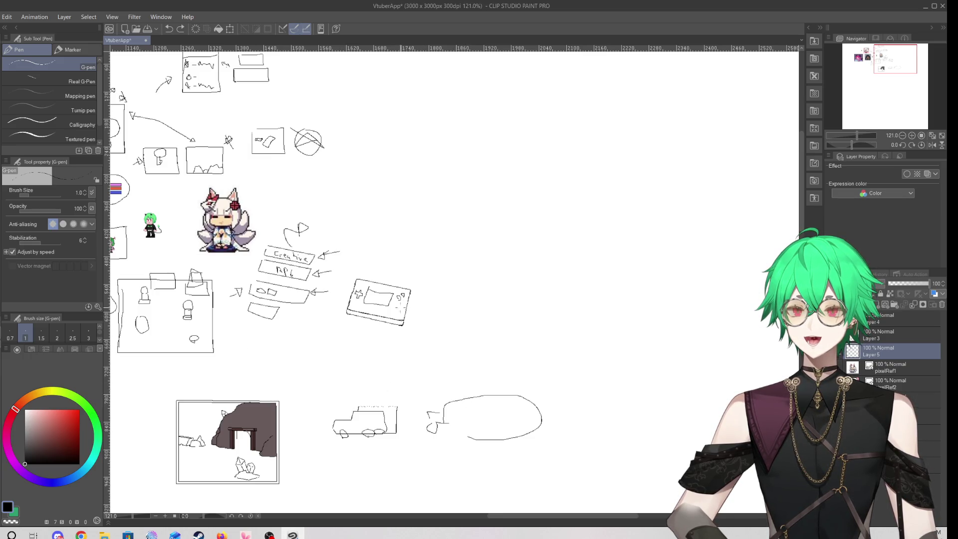
pyautogui.scroll(-4, 431, 279)
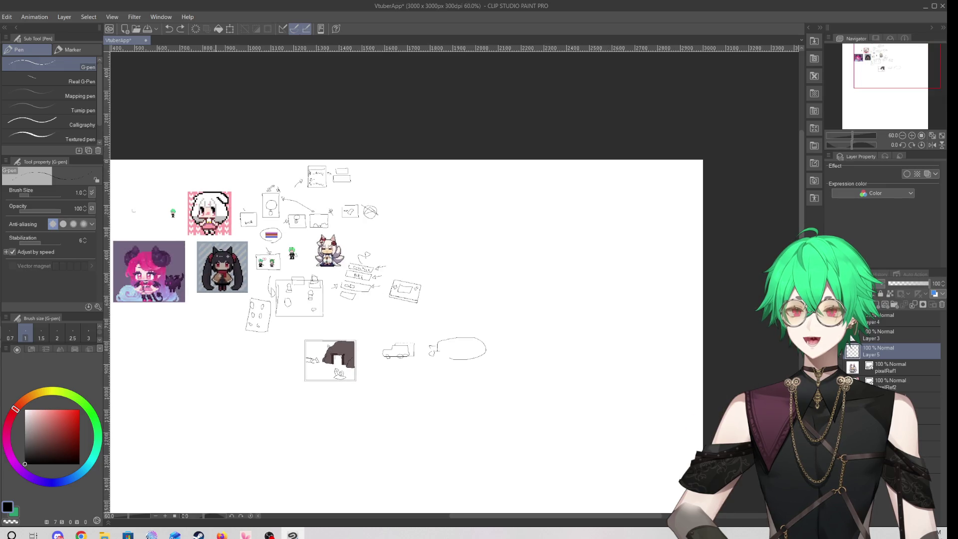
pyautogui.scroll(5, 346, 352)
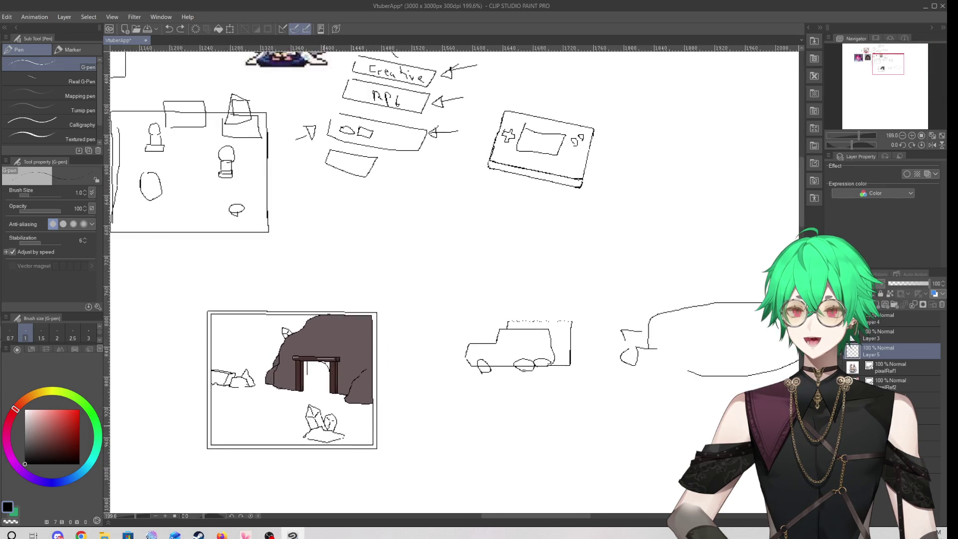
pyautogui.scroll(4, 316, 438)
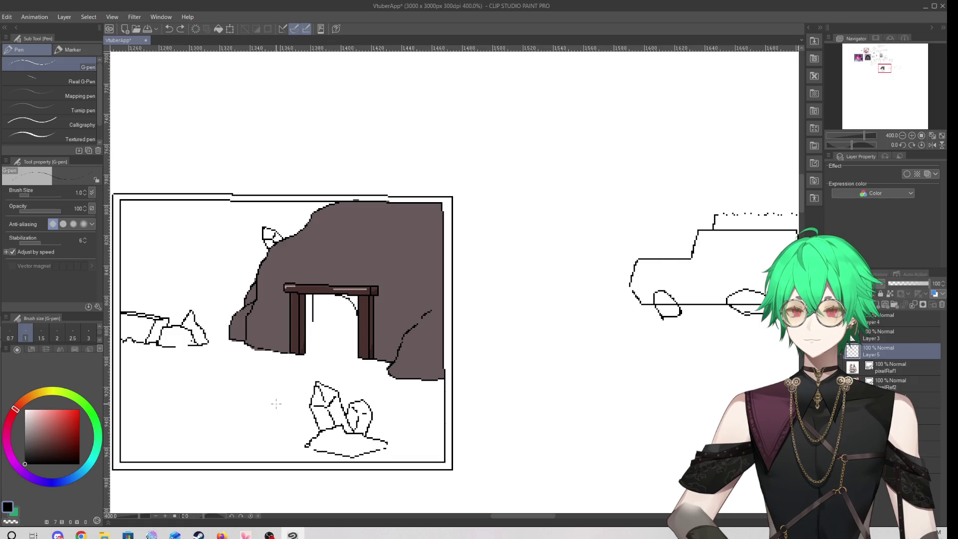
pyautogui.scroll(5, 276, 404)
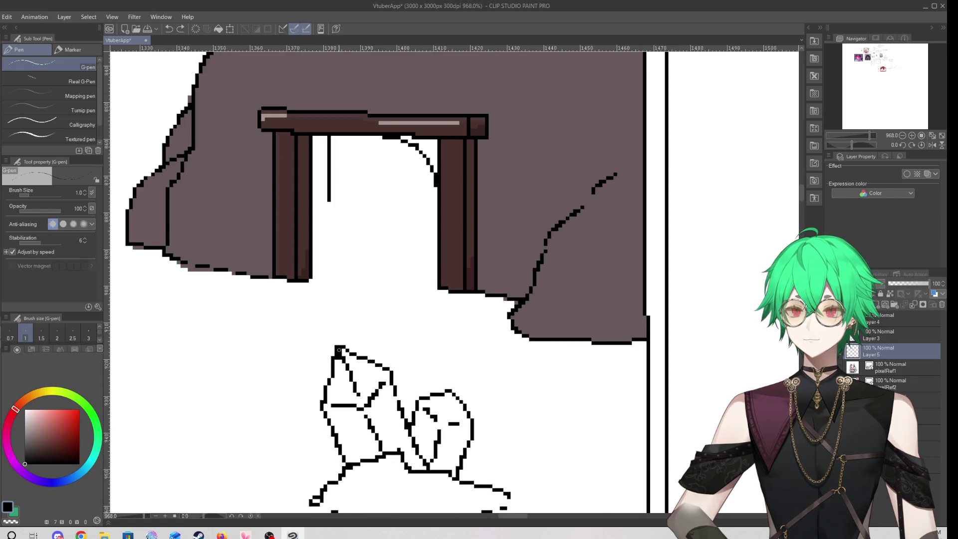
pyautogui.scroll(-5, 399, 370)
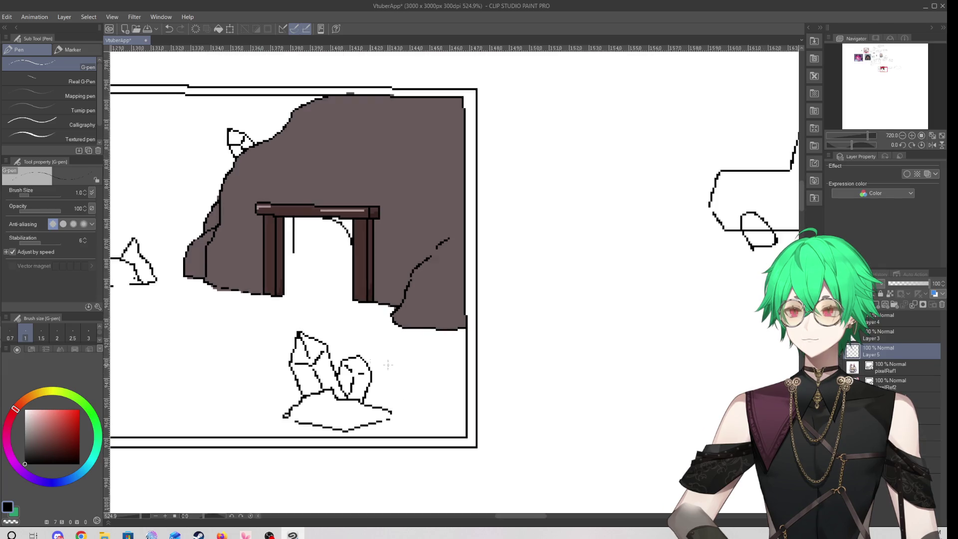
pyautogui.scroll(1, 220, 299)
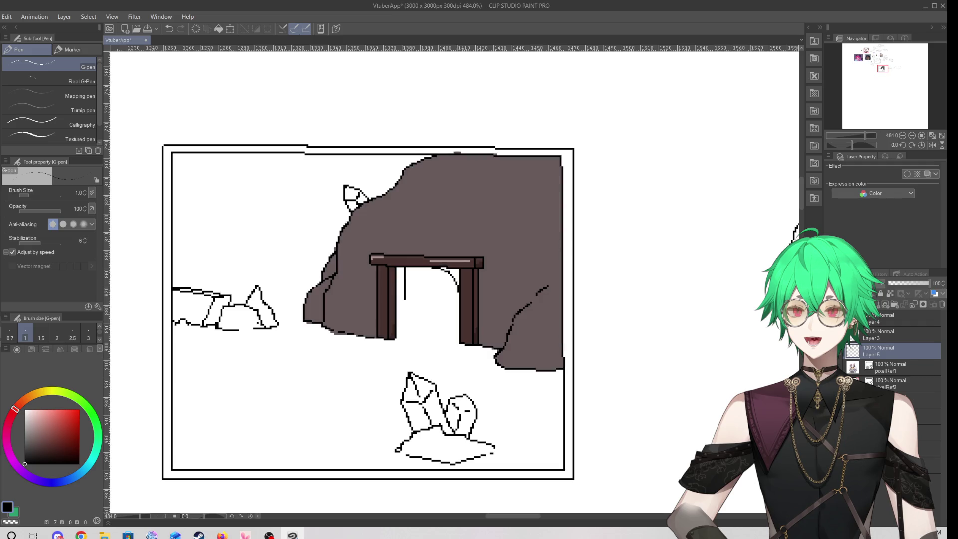
pyautogui.press('e')
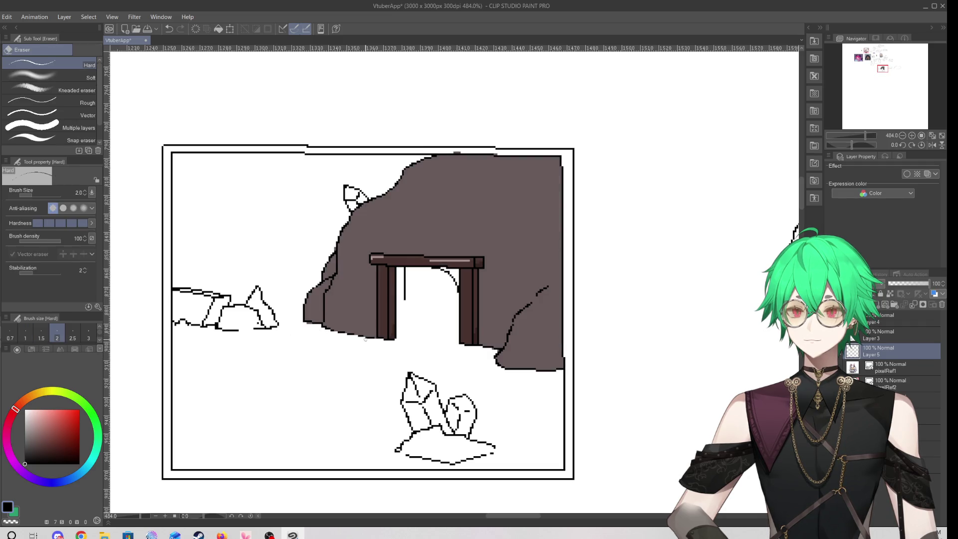
pyautogui.scroll(-8, 292, 342)
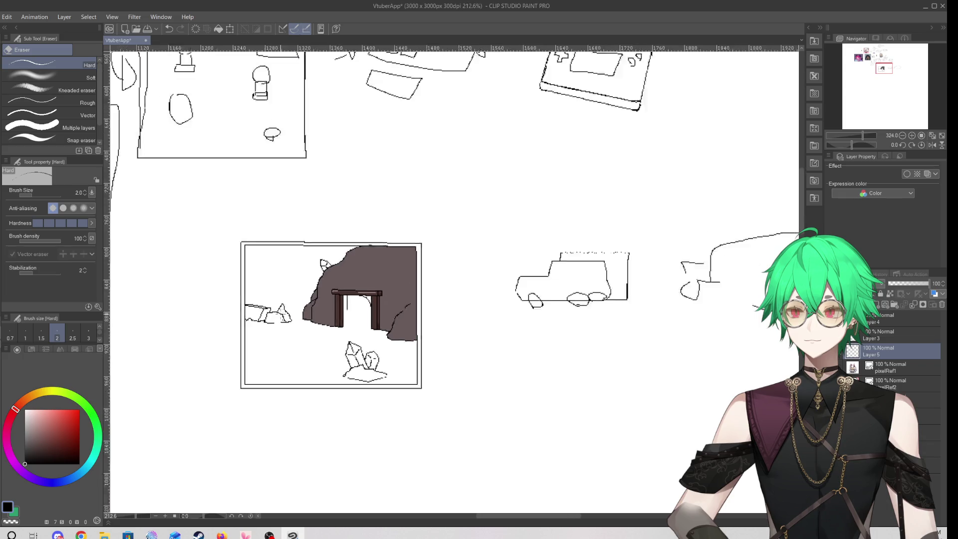
pyautogui.scroll(-2, 410, 330)
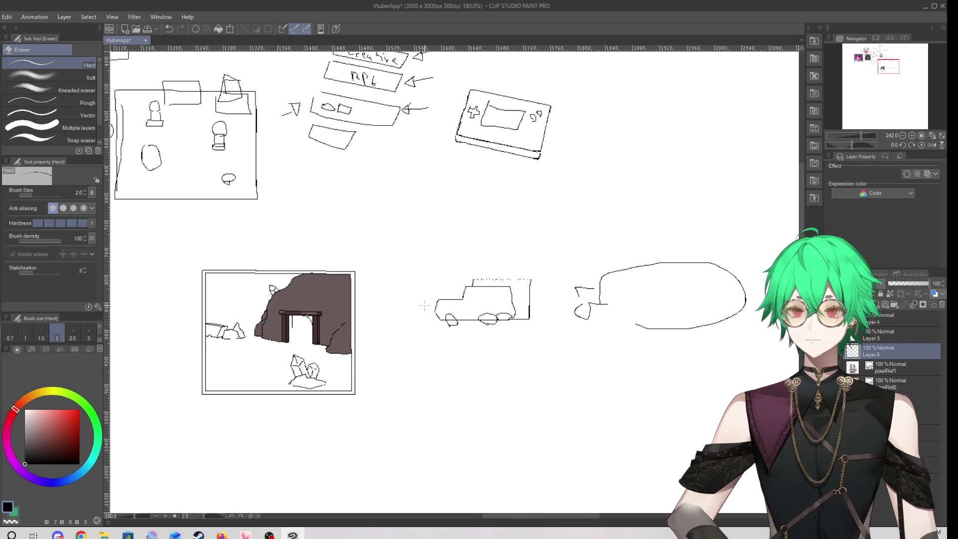
pyautogui.scroll(6, 487, 180)
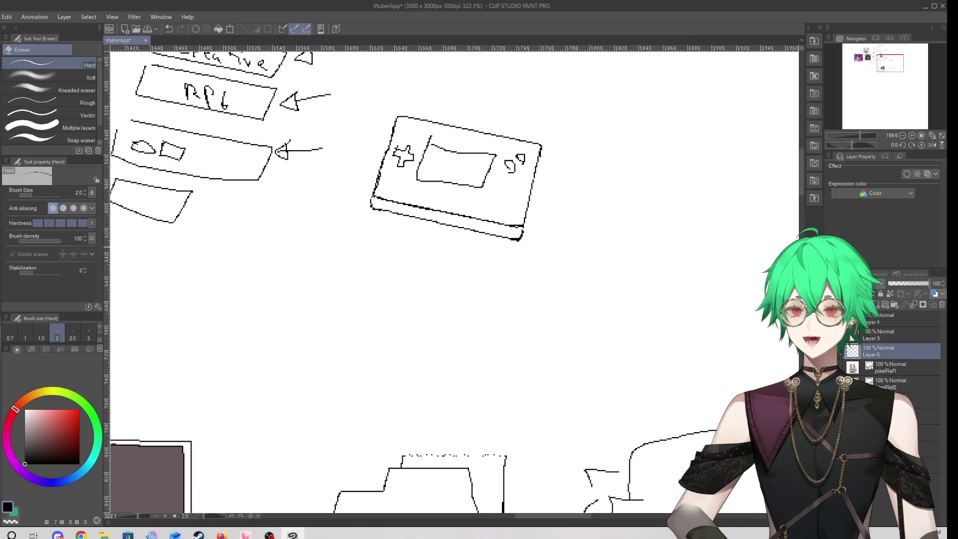
pyautogui.press('p')
pyautogui.moveTo(269, 217)
pyautogui.mouseDown()
pyautogui.moveTo(312, 267)
pyautogui.moveTo(339, 245)
pyautogui.moveTo(271, 251)
pyautogui.mouseUp()
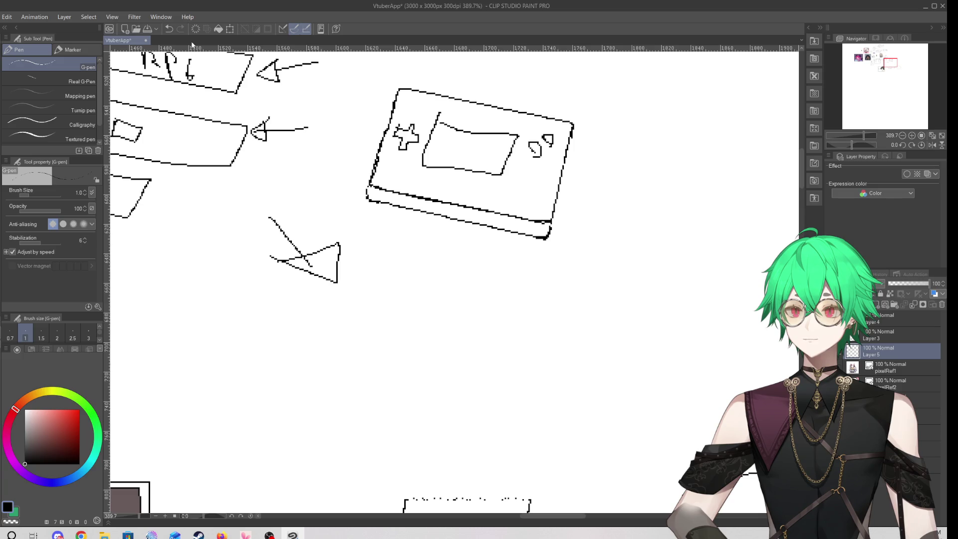
pyautogui.click(169, 28)
pyautogui.click(169, 28)
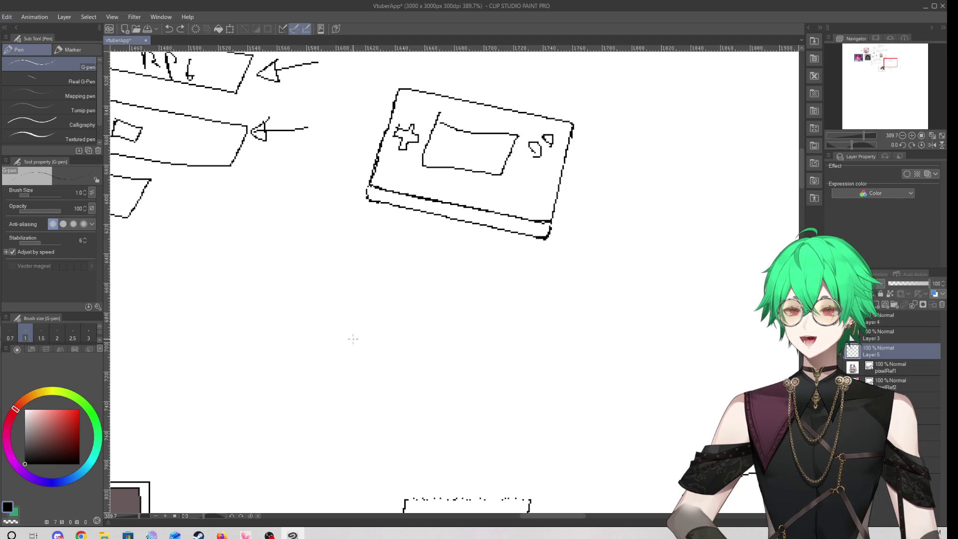
pyautogui.moveTo(242, 260); pyautogui.dragTo(273, 272)
pyautogui.moveTo(279, 314)
pyautogui.mouseDown()
pyautogui.moveTo(284, 304)
pyautogui.moveTo(307, 322)
pyautogui.mouseUp()
pyautogui.moveTo(276, 290); pyautogui.dragTo(320, 291)
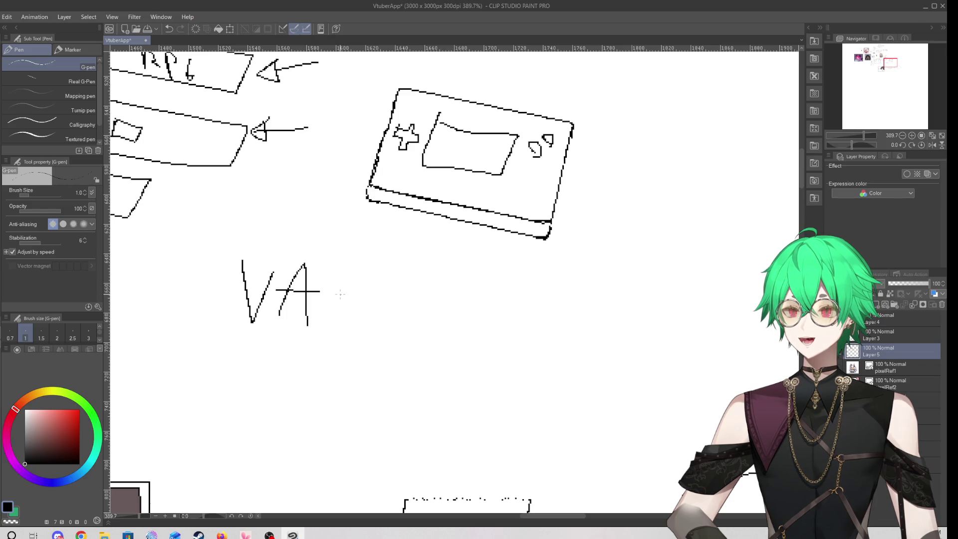
pyautogui.moveTo(341, 294); pyautogui.dragTo(429, 274)
pyautogui.moveTo(415, 273)
pyautogui.mouseDown()
pyautogui.moveTo(430, 274)
pyautogui.moveTo(442, 331)
pyautogui.moveTo(560, 297)
pyautogui.moveTo(450, 276)
pyautogui.mouseUp()
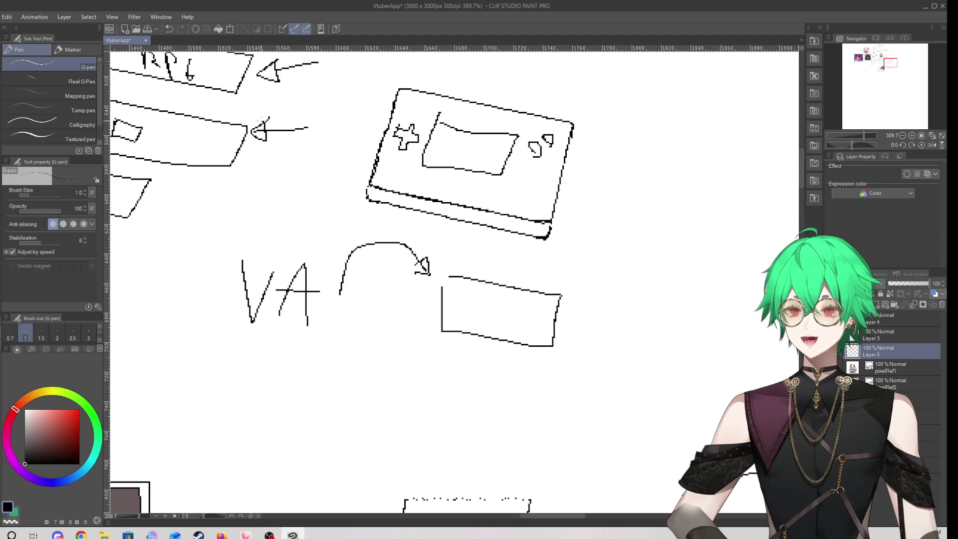
pyautogui.click(169, 29)
pyautogui.click(170, 29)
pyautogui.click(170, 29)
pyautogui.click(170, 29)
pyautogui.click(170, 28)
pyautogui.click(169, 29)
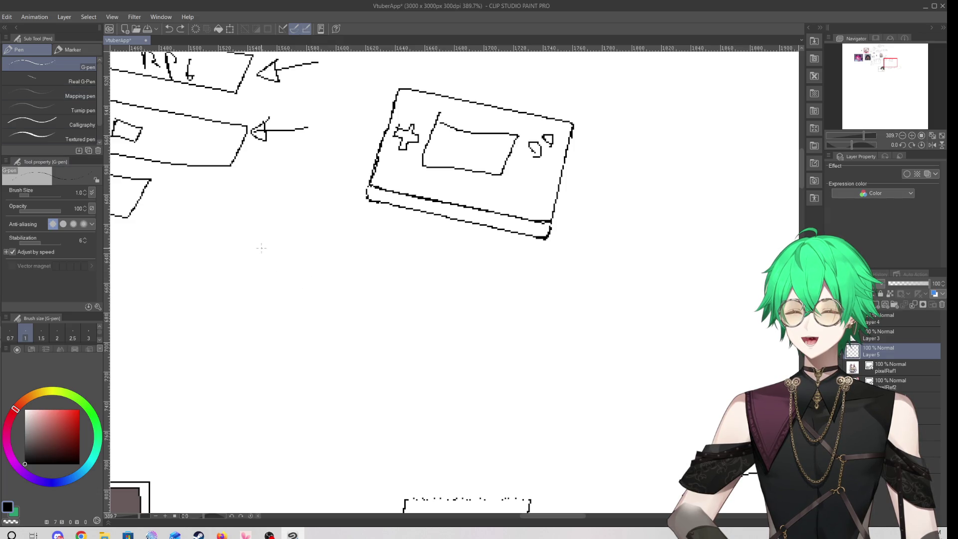
pyautogui.moveTo(234, 212)
pyautogui.mouseDown()
pyautogui.moveTo(223, 299)
pyautogui.moveTo(383, 238)
pyautogui.moveTo(324, 333)
pyautogui.moveTo(214, 311)
pyautogui.mouseUp()
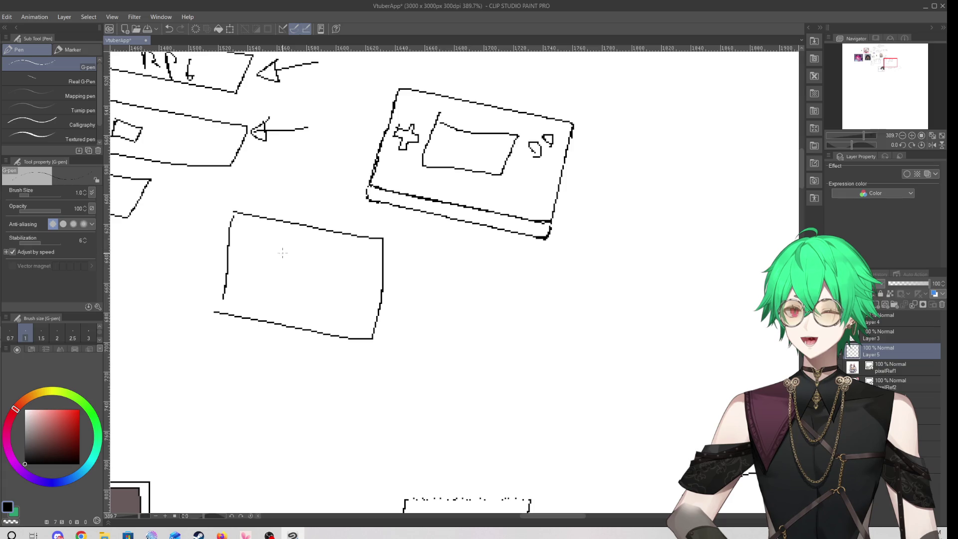
pyautogui.moveTo(318, 258)
pyautogui.mouseDown()
pyautogui.moveTo(295, 307)
pyautogui.moveTo(318, 258)
pyautogui.mouseUp()
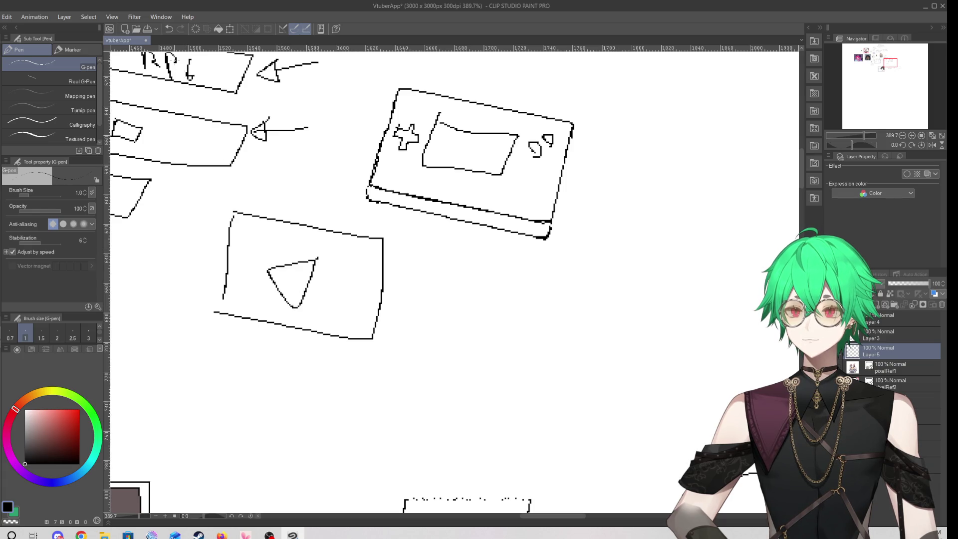
pyautogui.hotkey('ctrl', 'z')
pyautogui.moveTo(219, 319)
pyautogui.mouseDown()
pyautogui.moveTo(211, 327)
pyautogui.moveTo(280, 354)
pyautogui.moveTo(219, 320)
pyautogui.mouseUp()
pyautogui.moveTo(283, 346)
pyautogui.mouseDown()
pyautogui.moveTo(377, 360)
pyautogui.moveTo(309, 348)
pyautogui.mouseUp()
pyautogui.moveTo(410, 289)
pyautogui.mouseDown()
pyautogui.moveTo(455, 298)
pyautogui.moveTo(448, 306)
pyautogui.mouseUp()
pyautogui.moveTo(496, 263)
pyautogui.mouseDown()
pyautogui.moveTo(480, 355)
pyautogui.moveTo(631, 384)
pyautogui.moveTo(493, 261)
pyautogui.mouseUp()
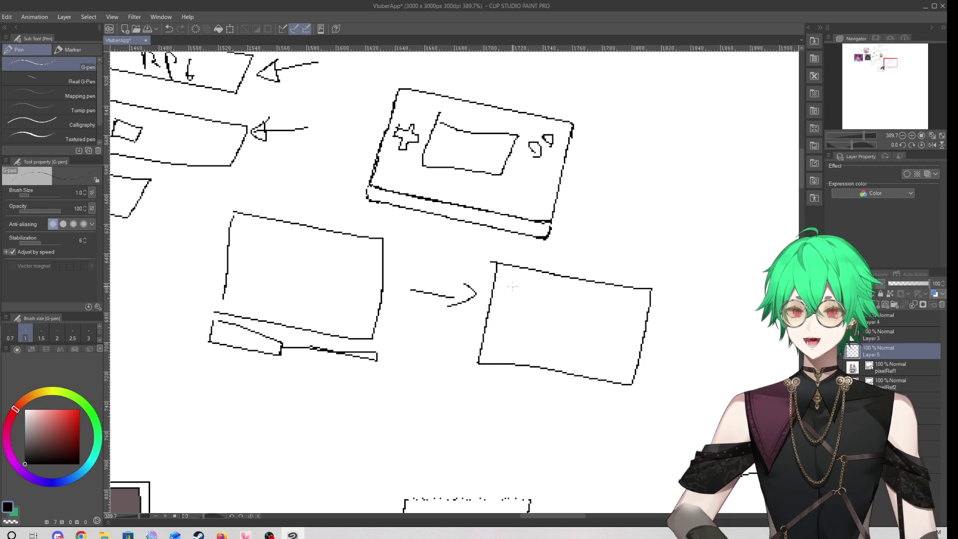
pyautogui.moveTo(462, 239); pyautogui.dragTo(491, 256)
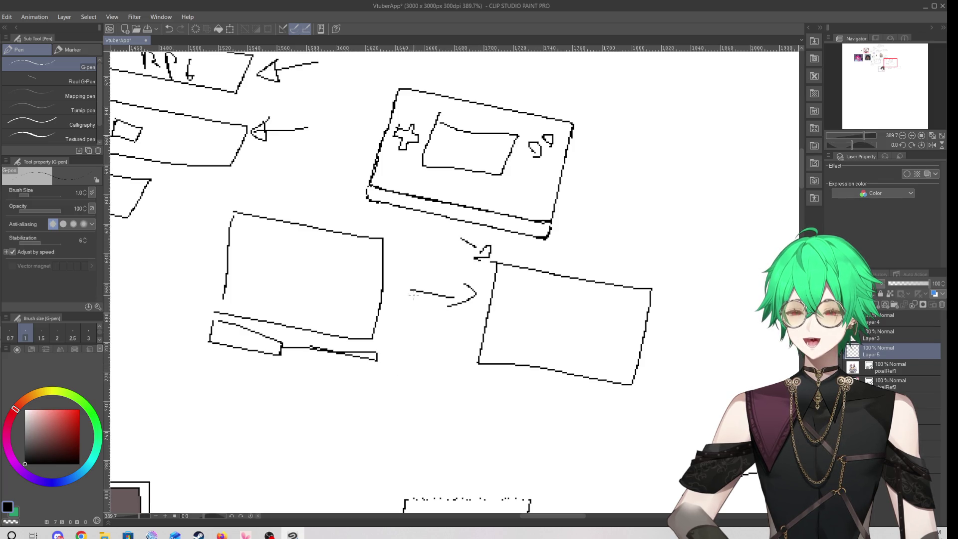
pyautogui.moveTo(475, 368)
pyautogui.mouseDown()
pyautogui.moveTo(472, 385)
pyautogui.moveTo(628, 398)
pyautogui.mouseUp()
pyautogui.moveTo(548, 379)
pyautogui.mouseDown()
pyautogui.moveTo(628, 385)
pyautogui.moveTo(551, 378)
pyautogui.mouseUp()
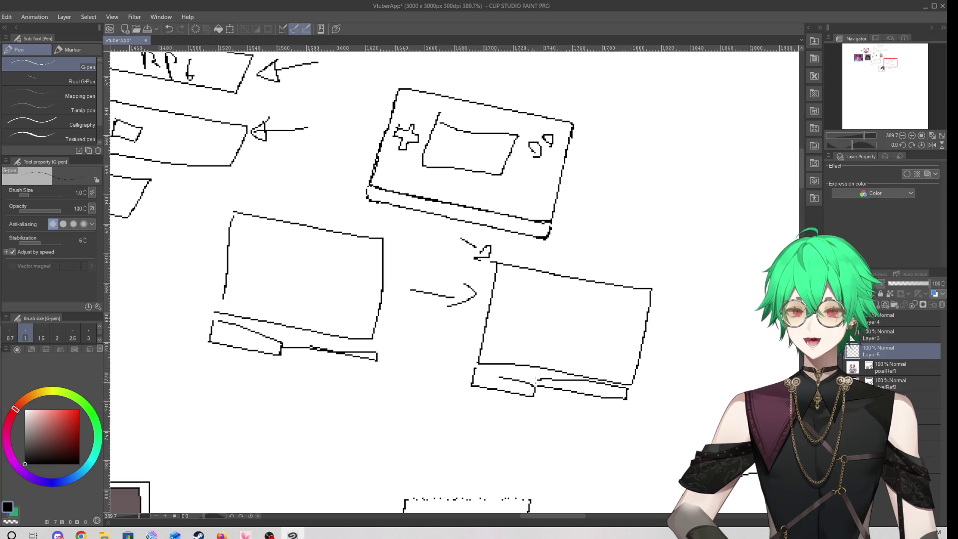
pyautogui.press('m')
pyautogui.moveTo(216, 205)
pyautogui.mouseDown()
pyautogui.moveTo(205, 323)
pyautogui.moveTo(427, 423)
pyautogui.moveTo(682, 367)
pyautogui.moveTo(548, 257)
pyautogui.mouseUp()
pyautogui.moveTo(682, 269)
pyautogui.mouseDown()
pyautogui.moveTo(701, 317)
pyautogui.moveTo(304, 408)
pyautogui.moveTo(196, 213)
pyautogui.moveTo(452, 225)
pyautogui.moveTo(504, 245)
pyautogui.moveTo(645, 256)
pyautogui.moveTo(658, 271)
pyautogui.mouseUp()
pyautogui.press('Delete')
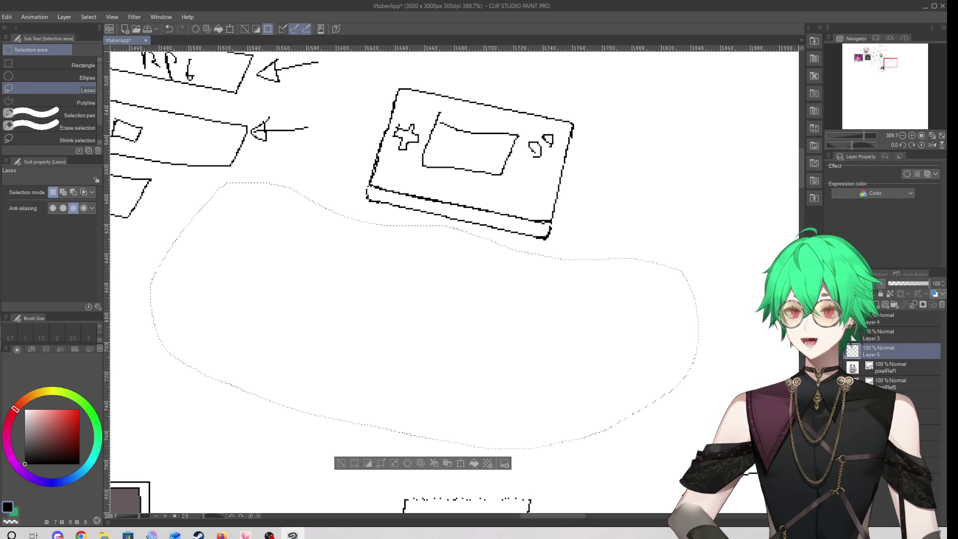
# Deselect, then zoom out and back in to frame the car sketch and speech bubble
pyautogui.hotkey('ctrl', 'd')
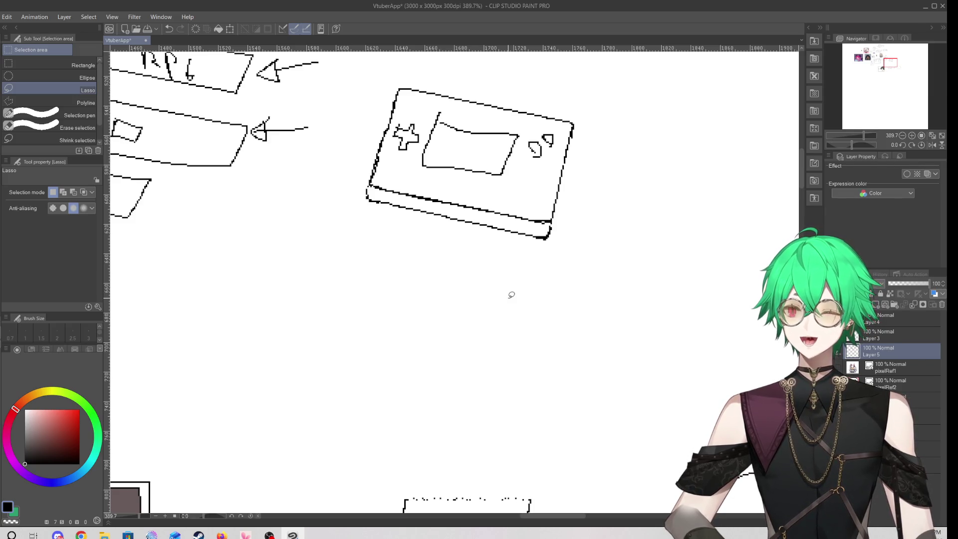
pyautogui.scroll(-5, 513, 295)
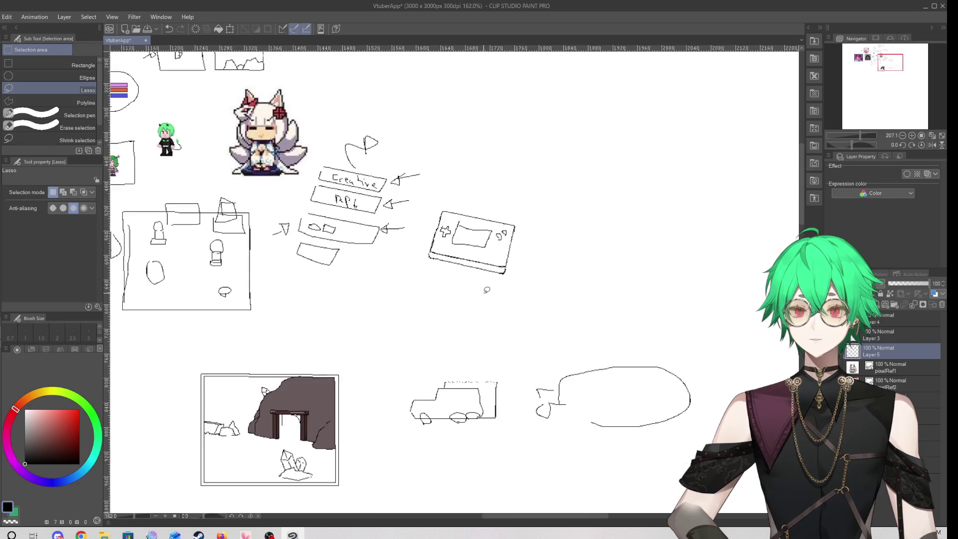
pyautogui.scroll(-3, 487, 290)
pyautogui.scroll(6, 464, 300)
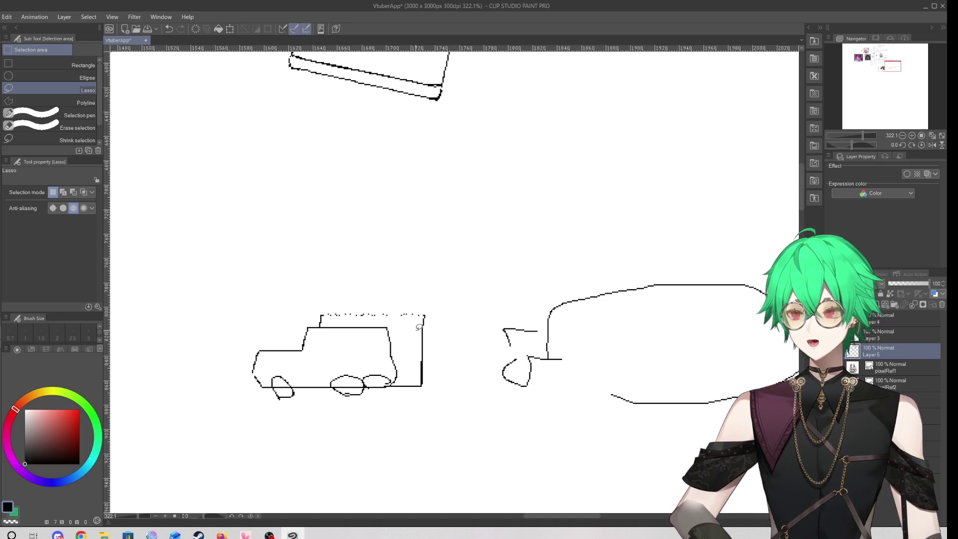
# Resume the Persona 5 jazz cafe mix in Firefox via Continue watching, then return to Clip Studio
pyautogui.click(221, 534)
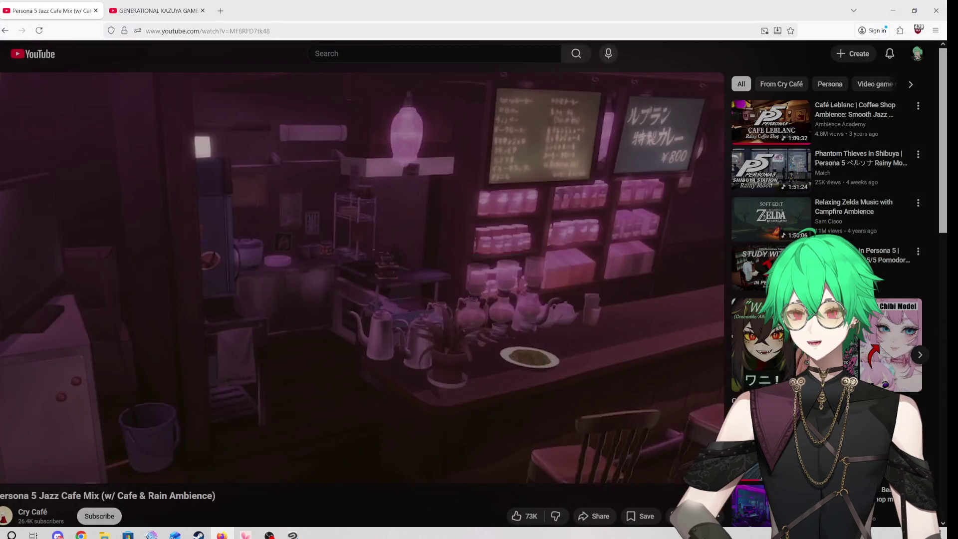
pyautogui.click(508, 300)
pyautogui.hotkey('alt', 'Tab')
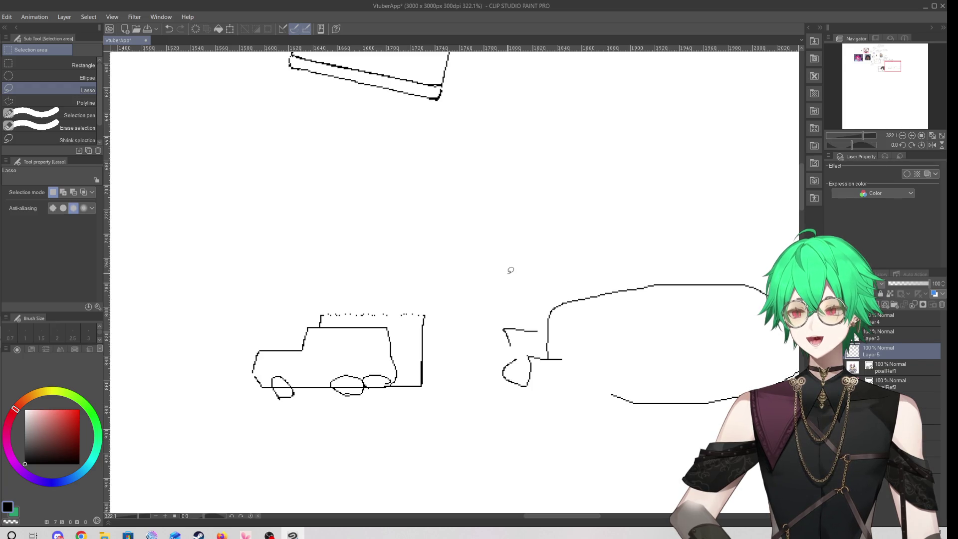
# Zoom the canvas out to about 181% around the handheld console sketch
pyautogui.scroll(-3, 449, 300)
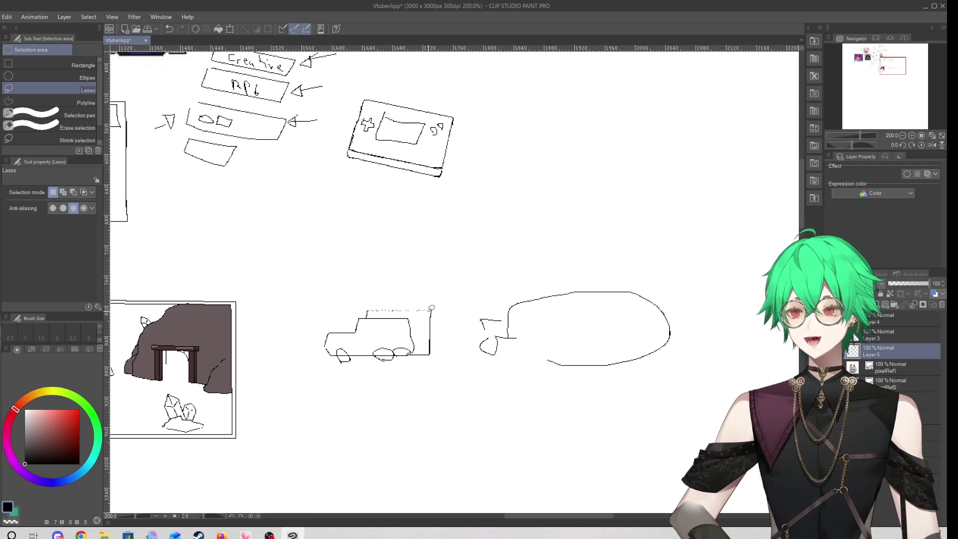
pyautogui.scroll(-1, 486, 259)
pyautogui.scroll(2, 483, 248)
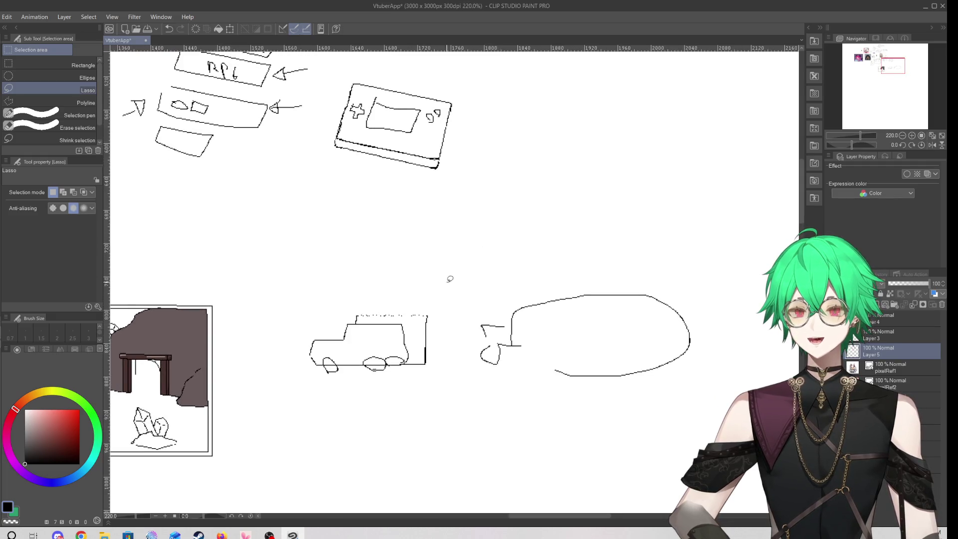
pyautogui.scroll(-3, 376, 277)
pyautogui.scroll(1, 386, 220)
pyautogui.scroll(2, 421, 235)
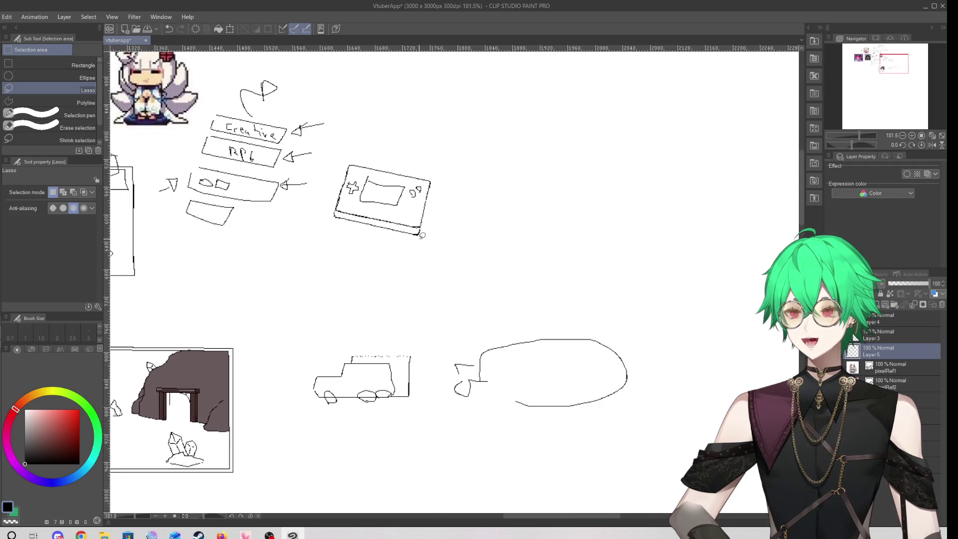